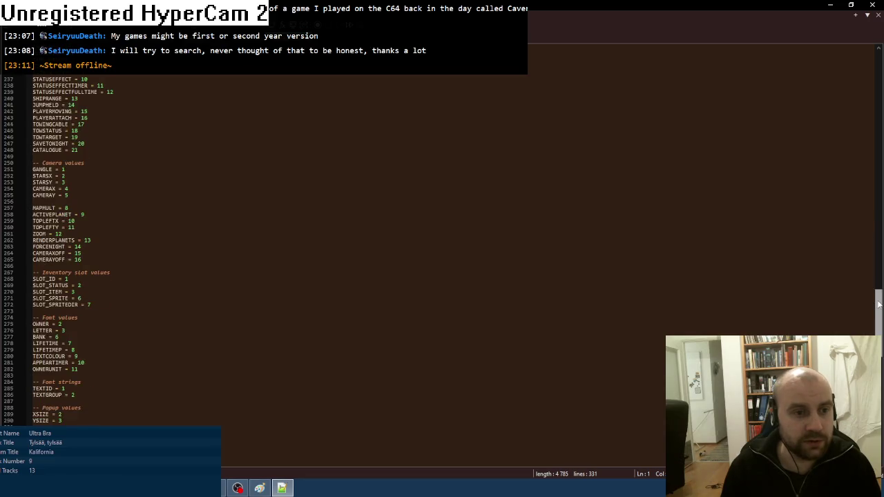
- Replace STATUS_HOT with STATUS_COFFEE in the wind tunnel check on line 234, then return to the game
scroll(111, 312, down, 8)
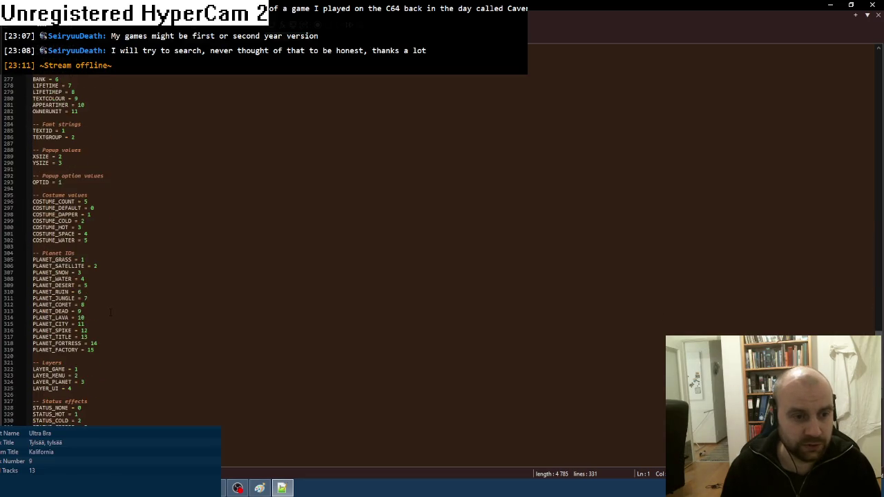
double_click(53, 350)
key(ctrl+c)
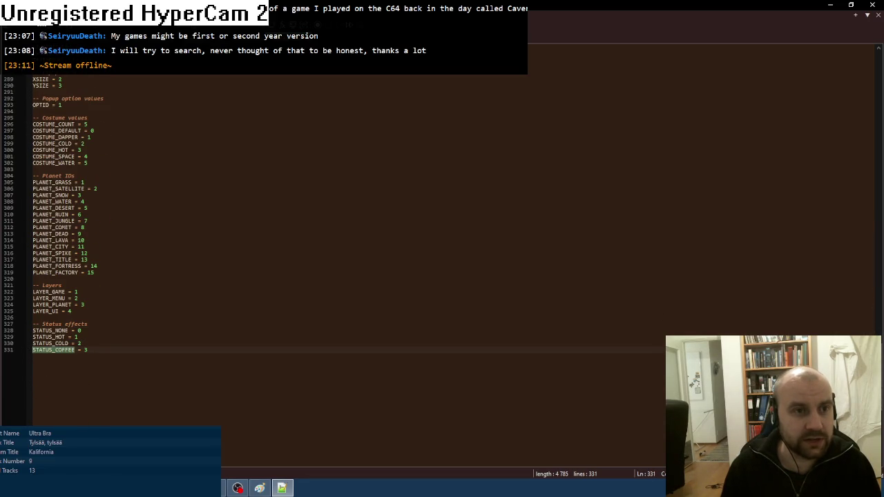
key(ctrl+Tab)
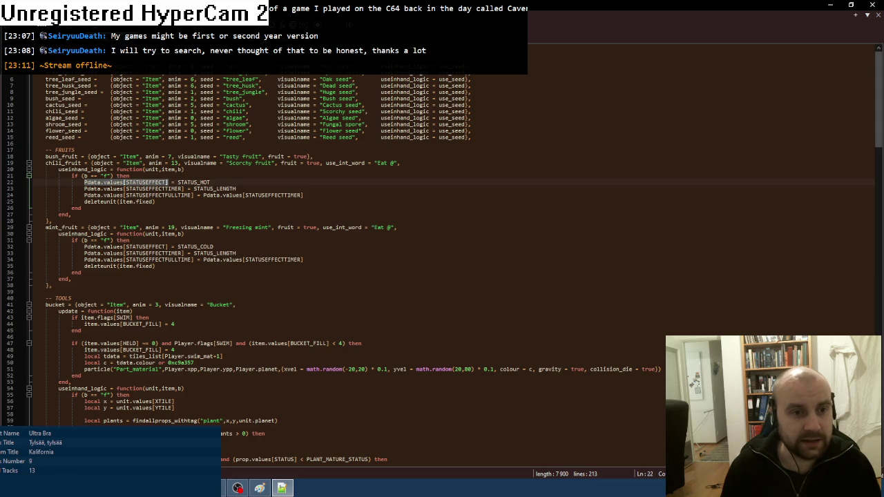
key(ctrl+Tab)
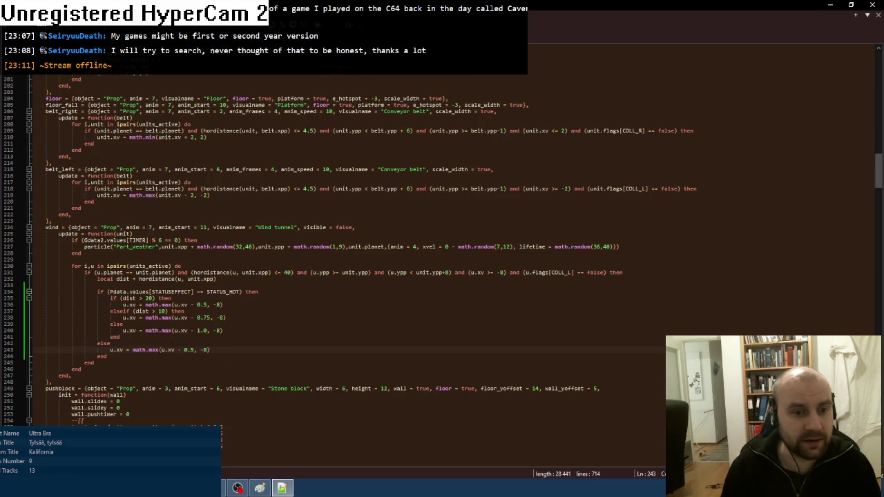
double_click(220, 291)
key(ctrl+v)
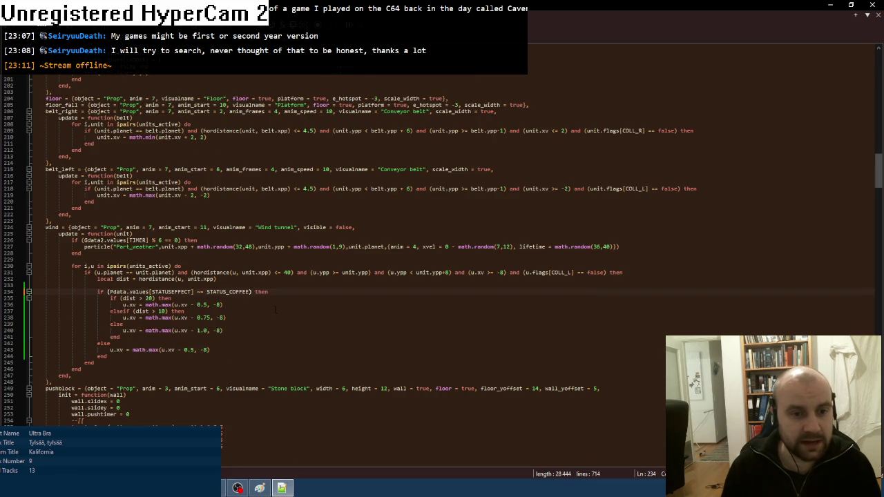
key(alt+Tab)
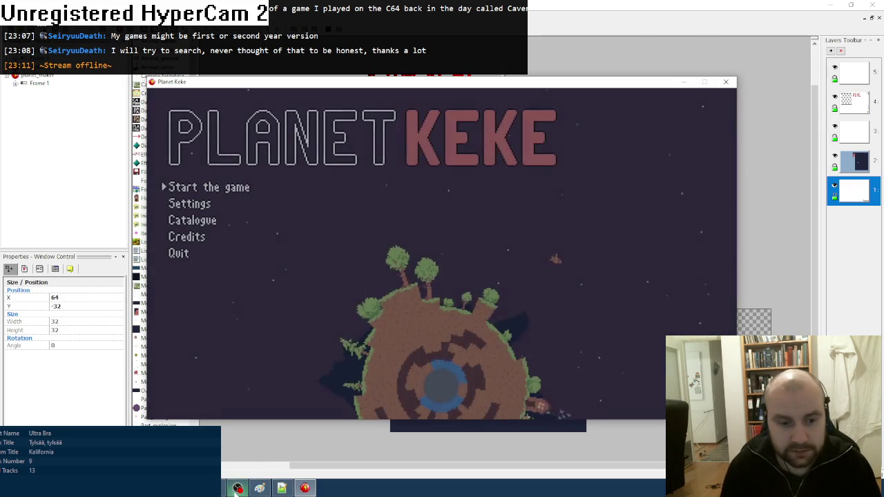
- Bring the Planet Keke window forward, start the game and load Slot 1
click(237, 488)
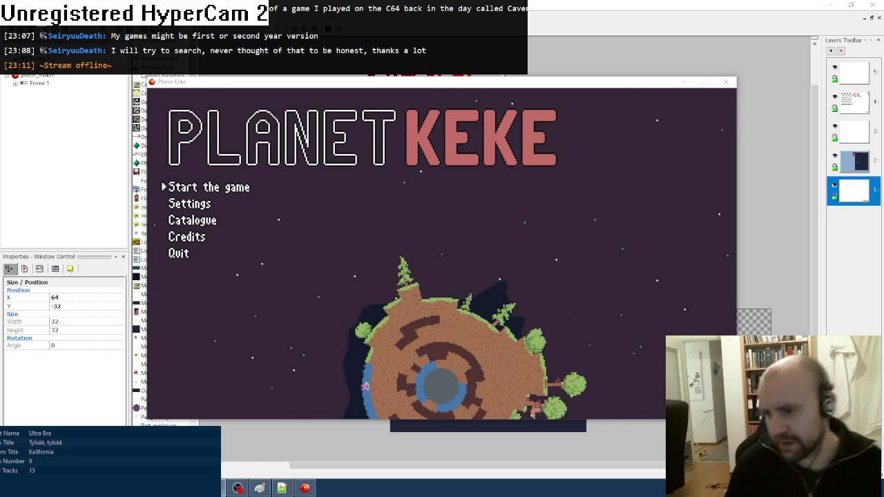
click(425, 87)
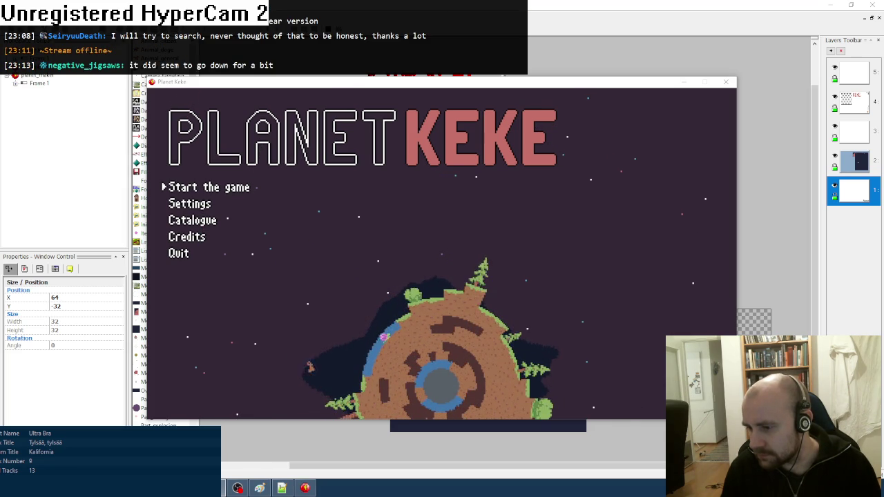
key(Return)
key(Return)
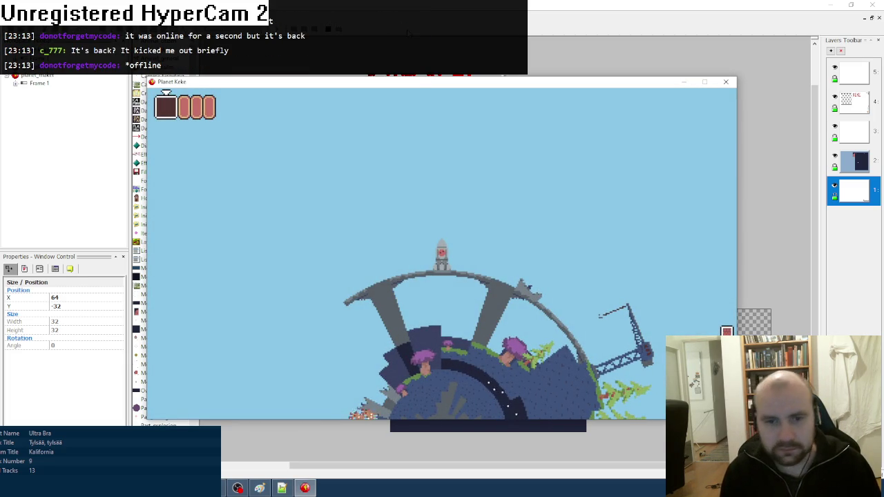
- Spawn a Hot coffee next to the player from the debug menu's Spawn object list
key(F1)
key(Down)
key(Down)
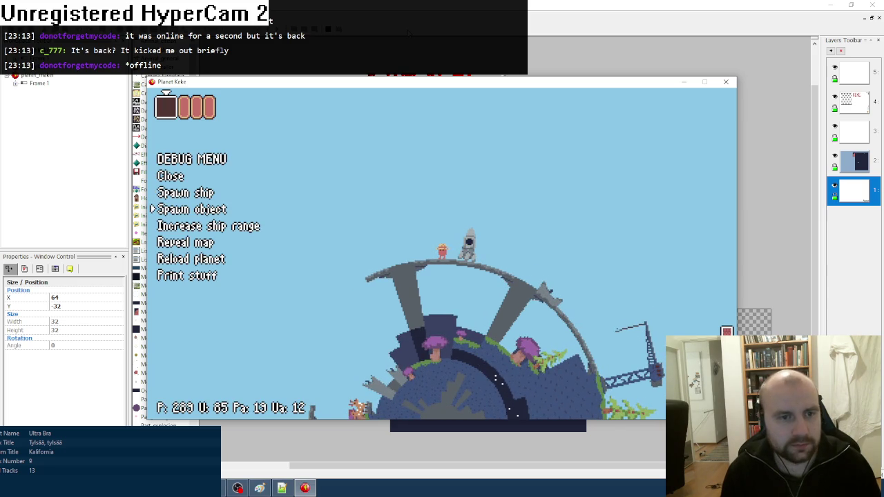
key(Return)
key(Down)
key(Down)
key(Right)
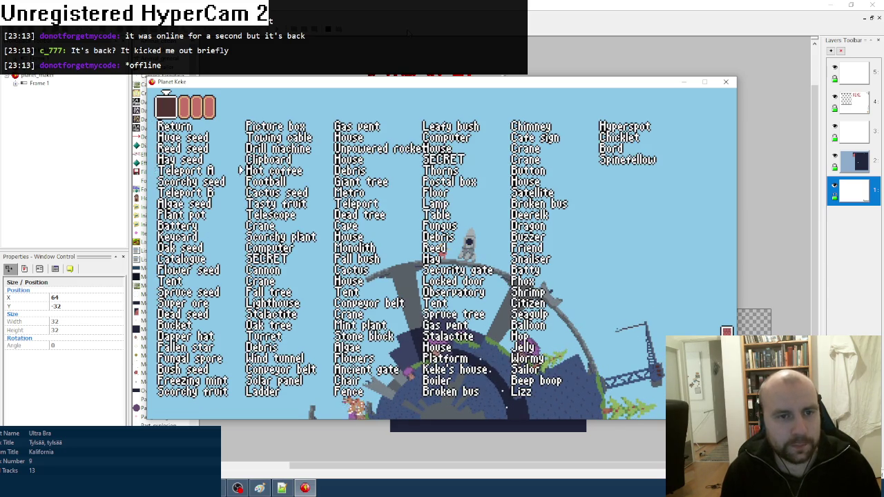
key(Return)
- Walk the player down onto the inner planet and around it
key(Left)
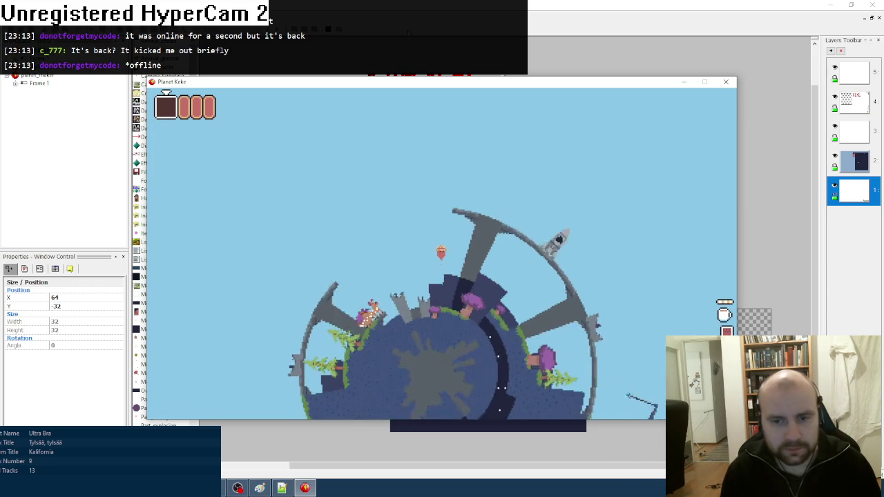
key(Right)
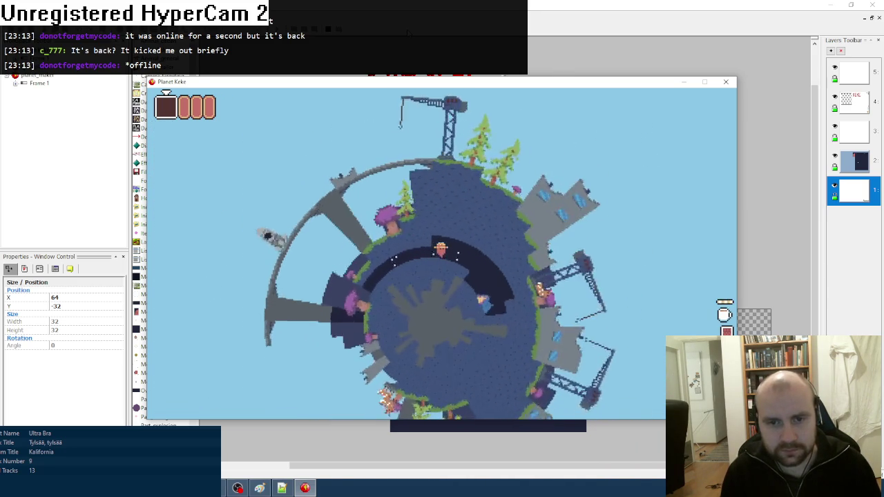
key(Left)
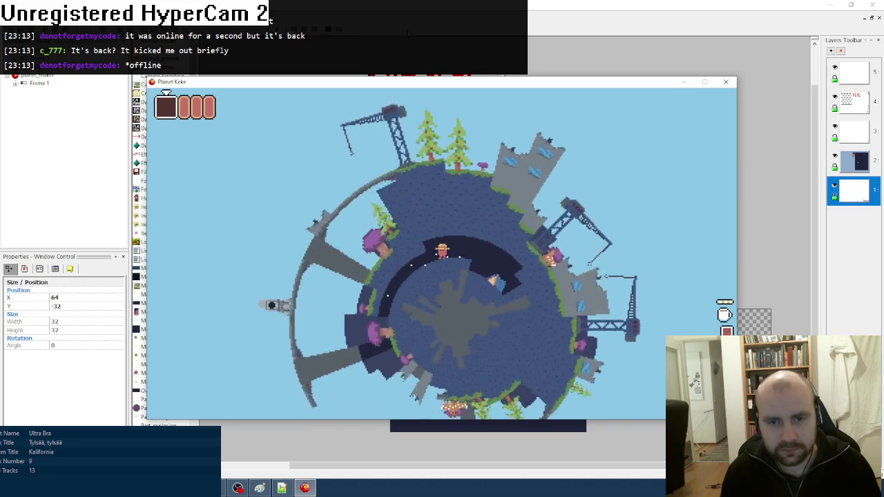
key(Right)
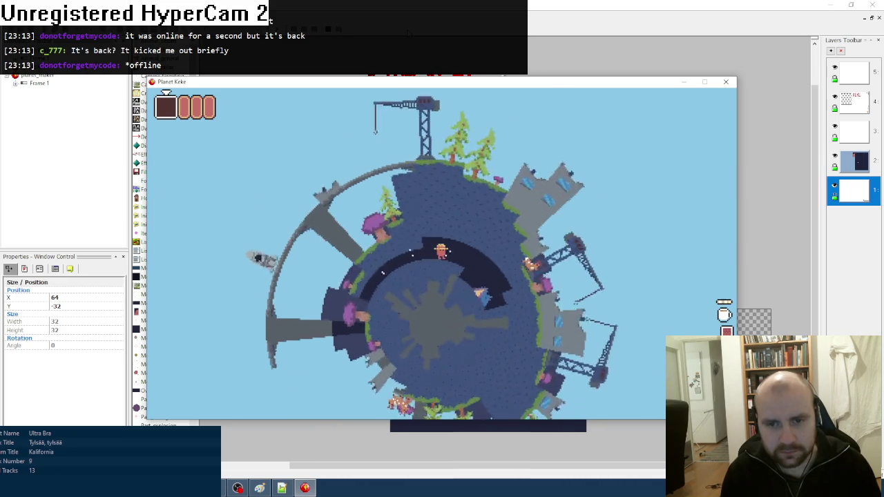
key(Right)
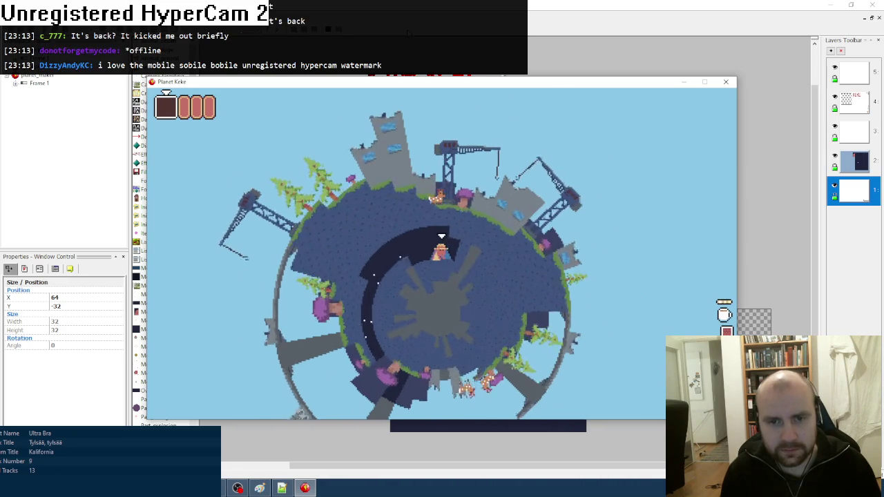
- Use Reveal map from the debug menu, then walk along the ring picking up an item
key(F1)
key(Down)
key(Down)
key(Down)
key(Return)
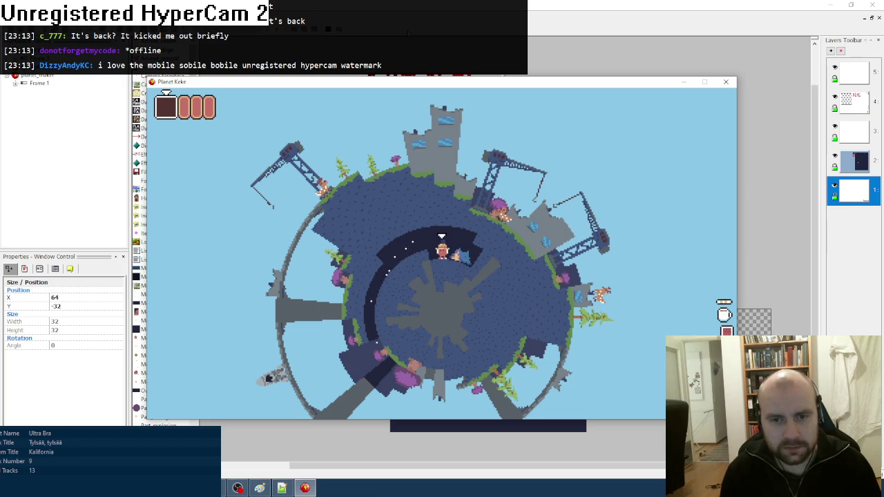
key(Right)
key(Left)
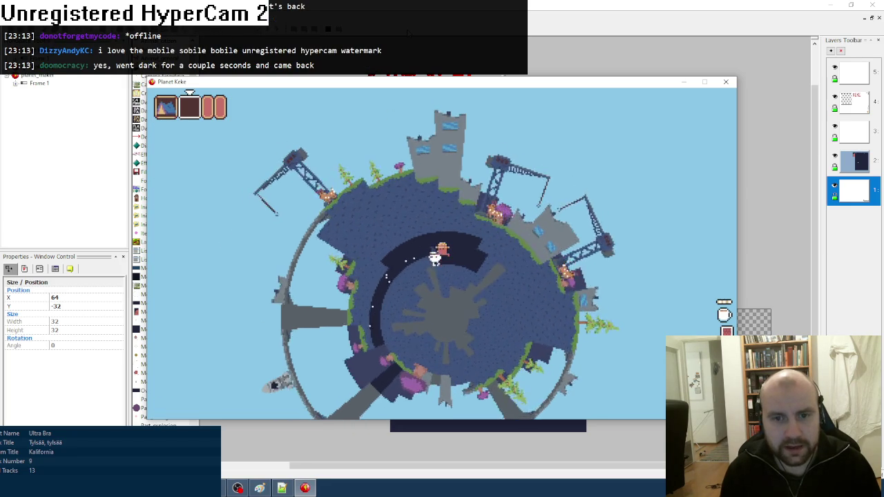
key(Left)
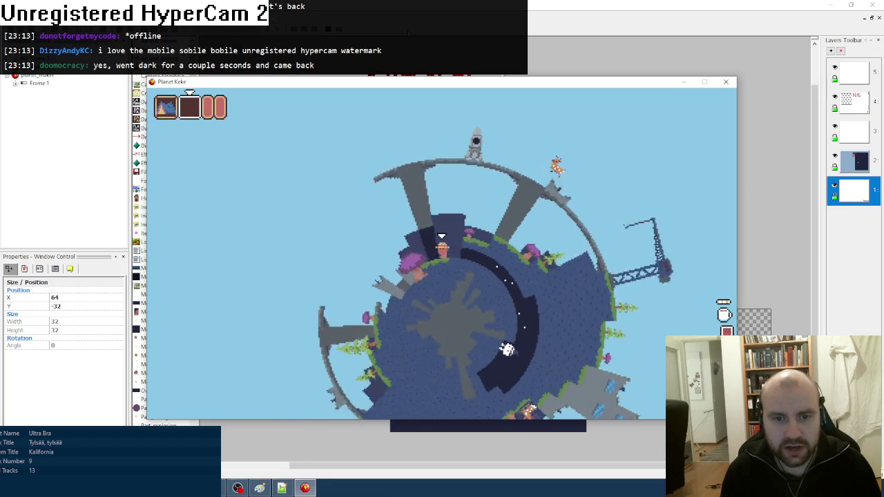
key(Left)
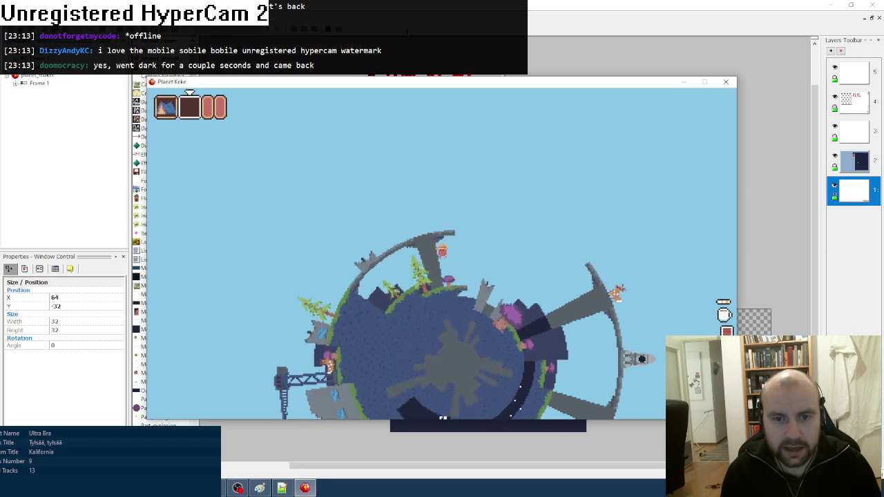
key(Right)
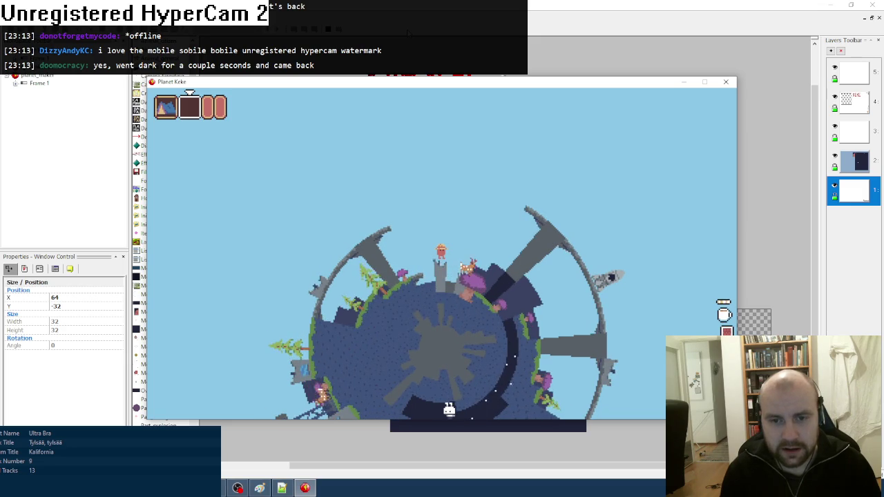
key(Left)
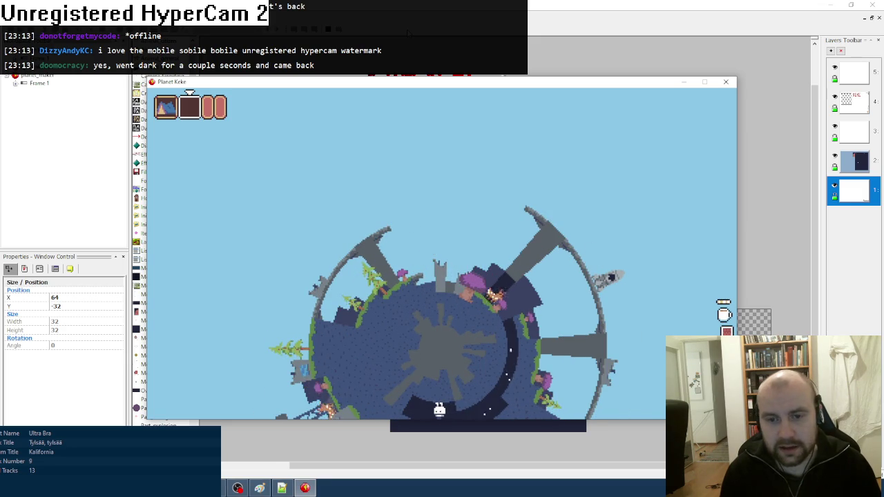
- Board the rocket, lift off into space and check the rocket menu
key(Up)
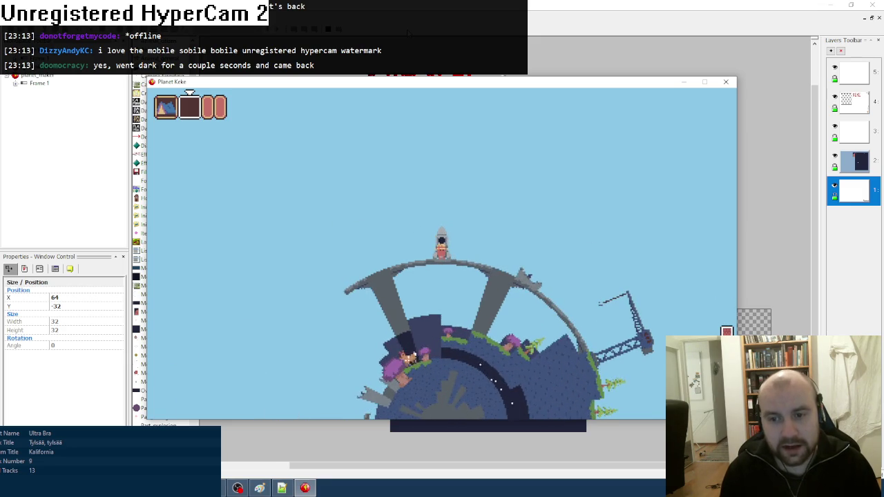
key(Escape)
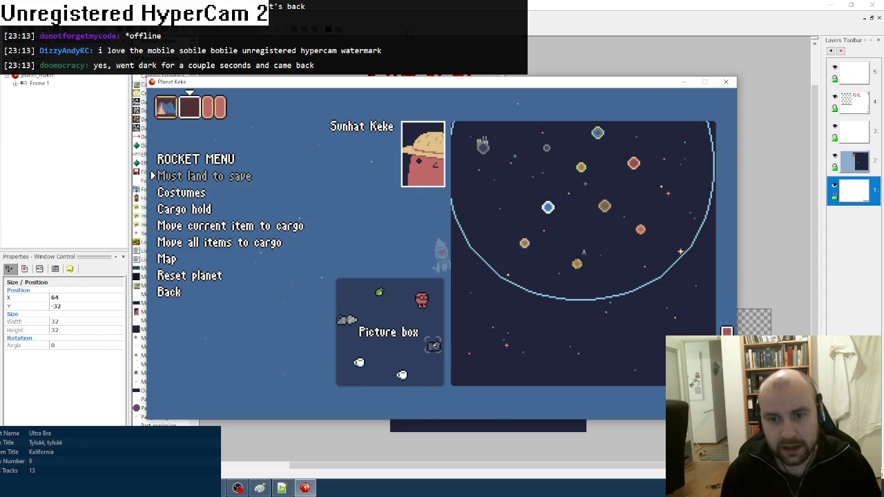
key(Escape)
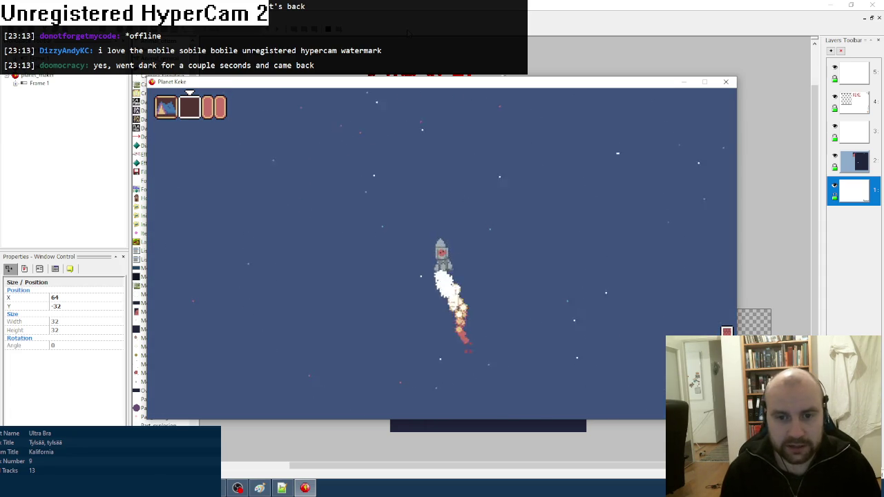
- Steer the rocket toward the nearby planet and land it upright
key(Escape)
key(Escape)
key(Escape)
key(Escape)
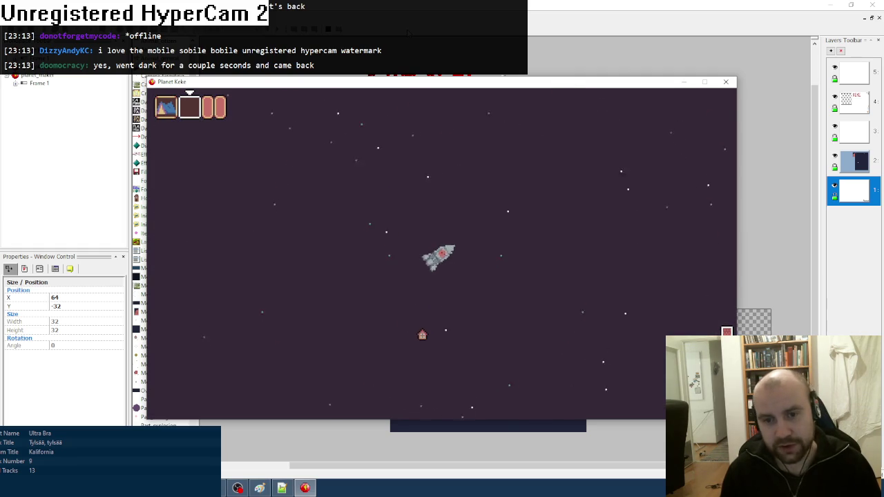
key(Left)
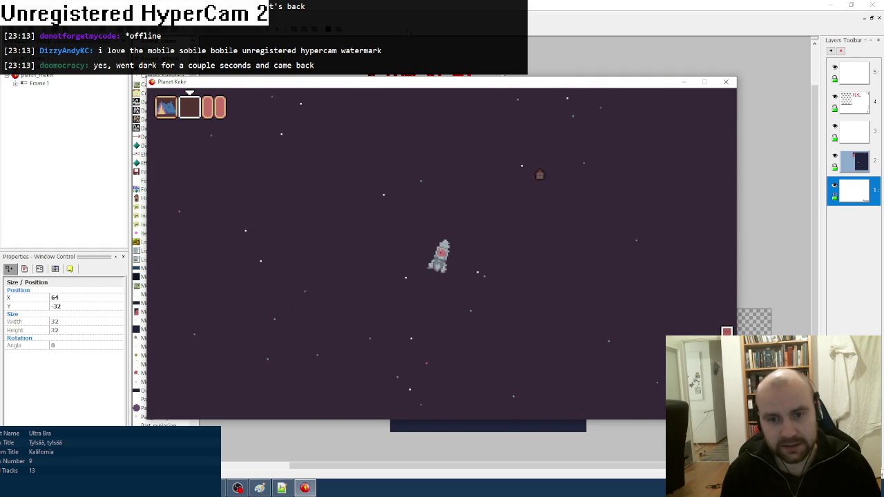
key(Right)
key(Up)
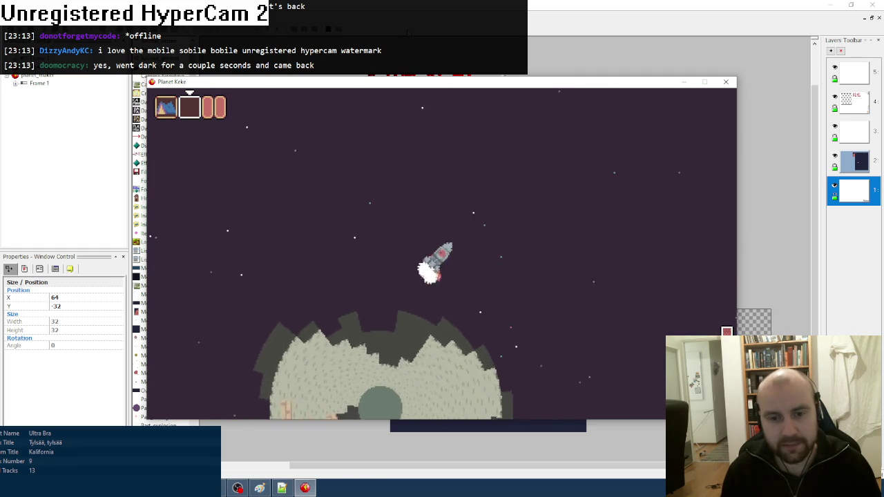
key(Left)
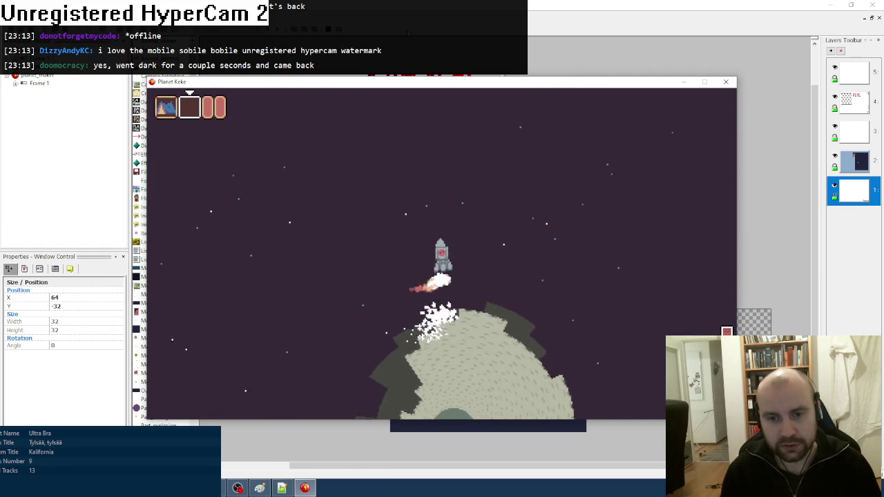
key(Up)
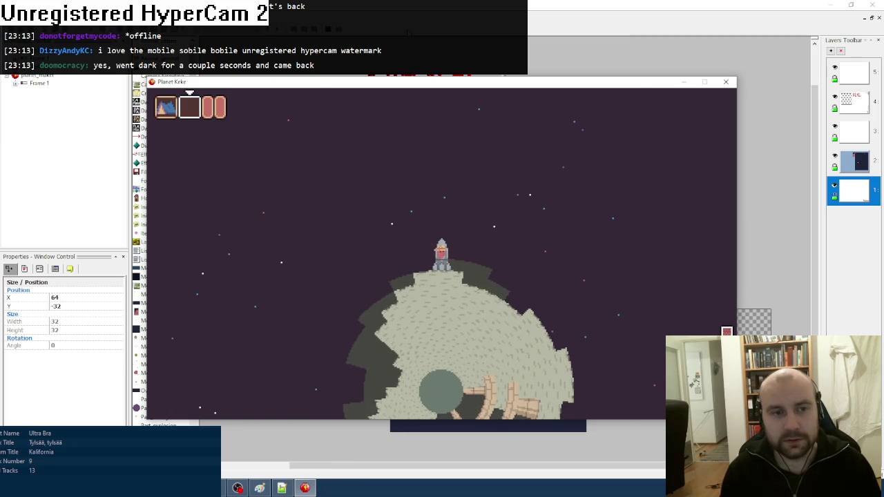
- Step out, use the Tent from the inventory, walk Keke into the rocket and close the test run
key(Down)
key(Left)
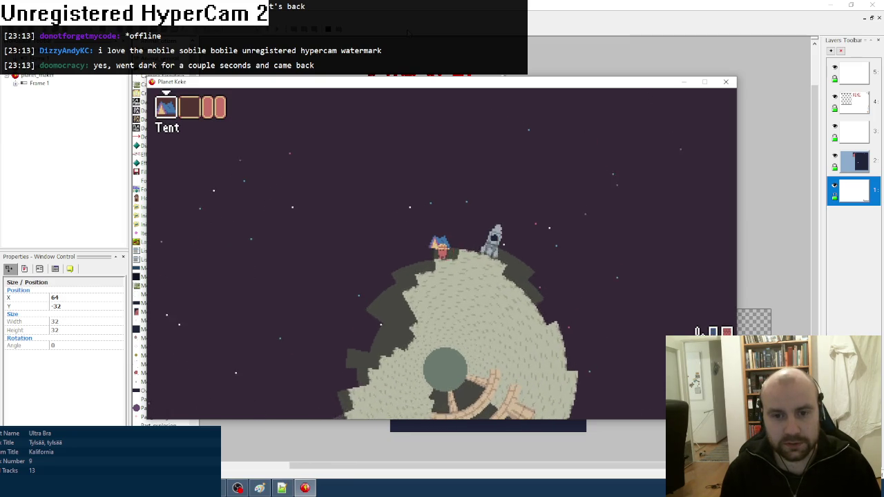
key(z)
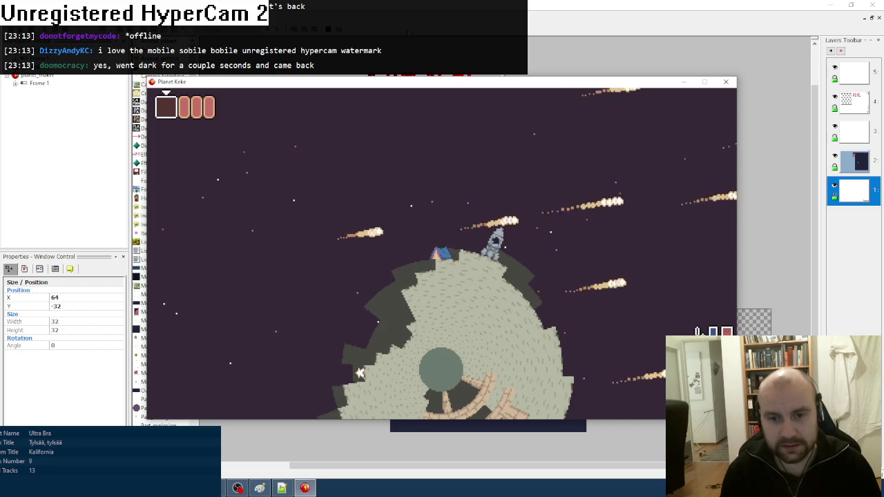
key(Right)
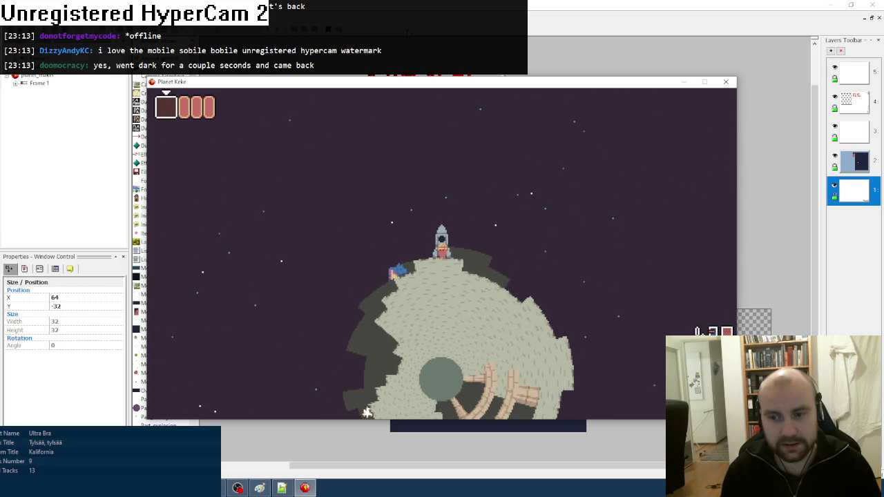
key(Left)
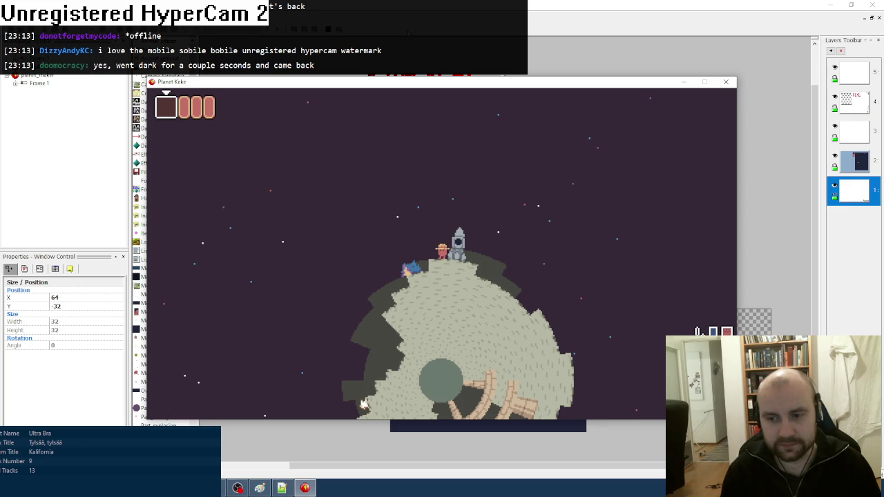
key(Right)
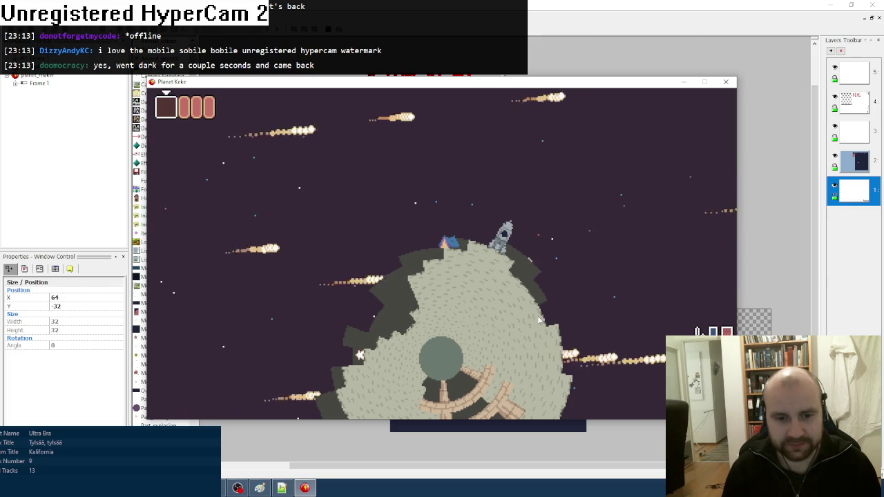
key(Escape)
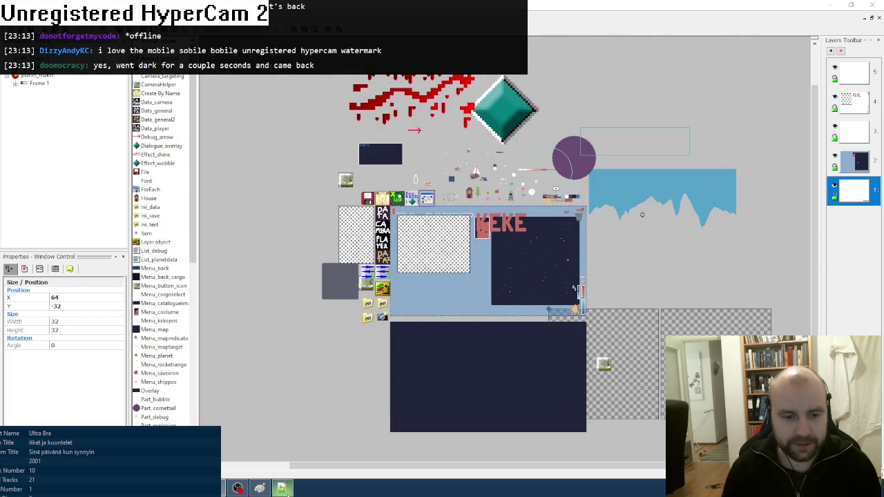
mouse_move(282, 488)
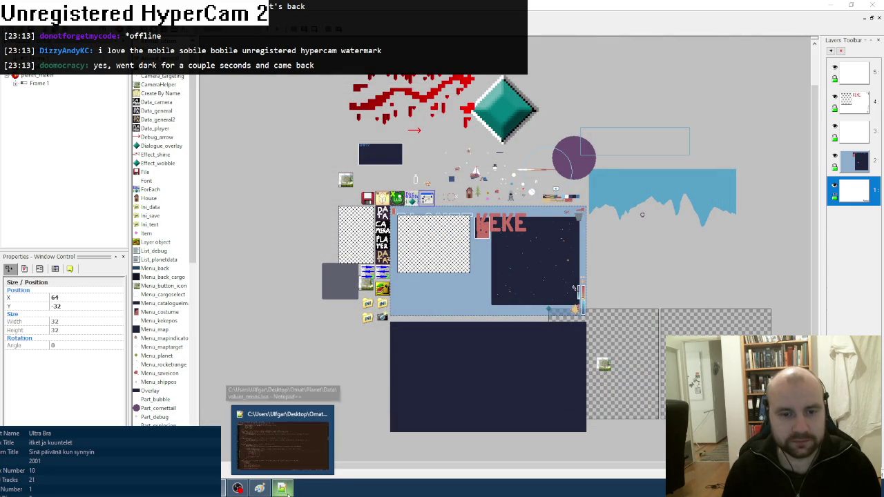
click(285, 489)
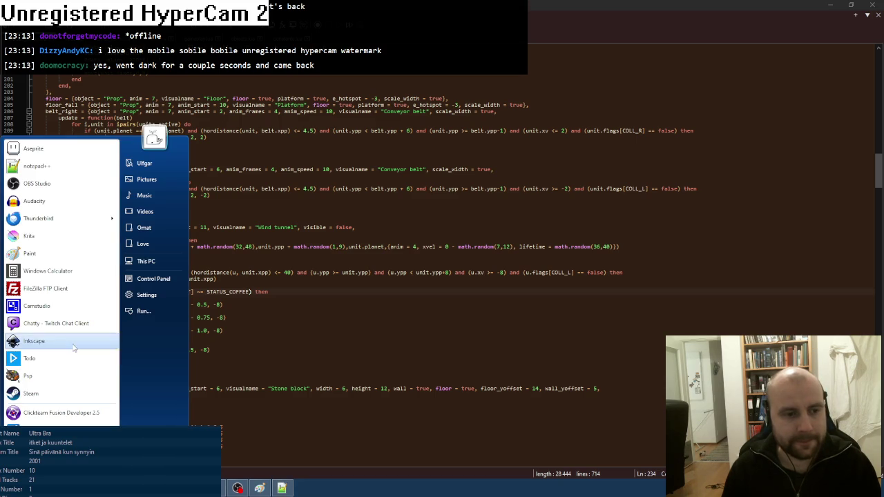
key(alt+Tab)
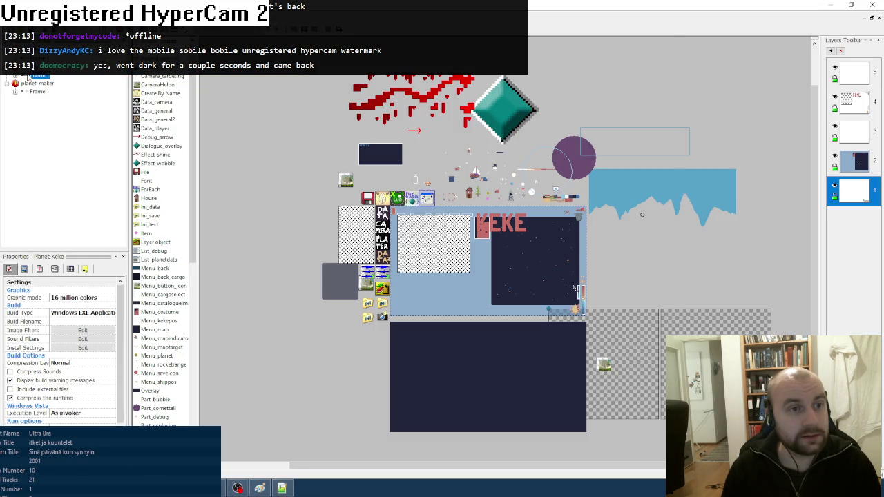
- Run the quest map frame and pan to the TENT, FULLKEY, DIST2, GEYSIR and MINT nodes
key(F7)
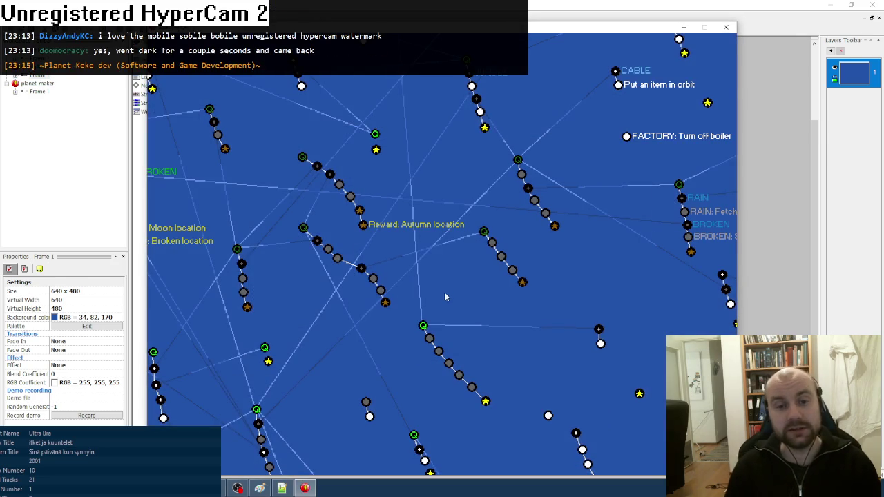
key(Left)
key(Down)
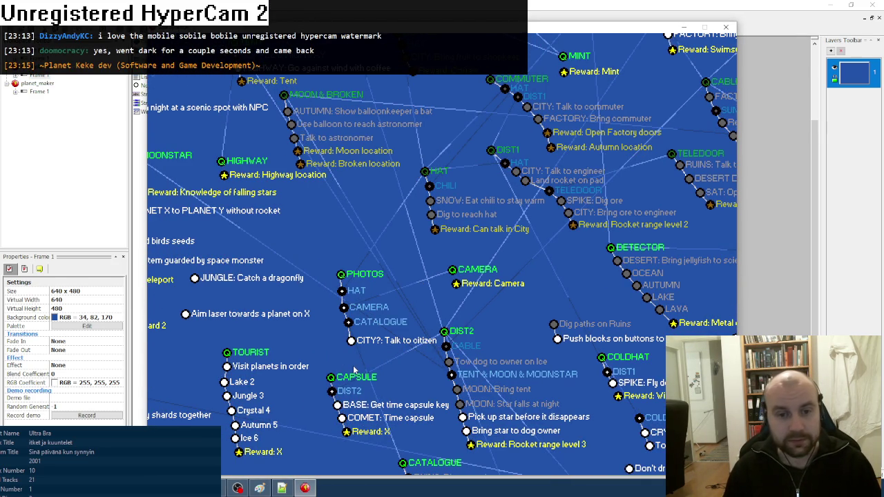
key(Left)
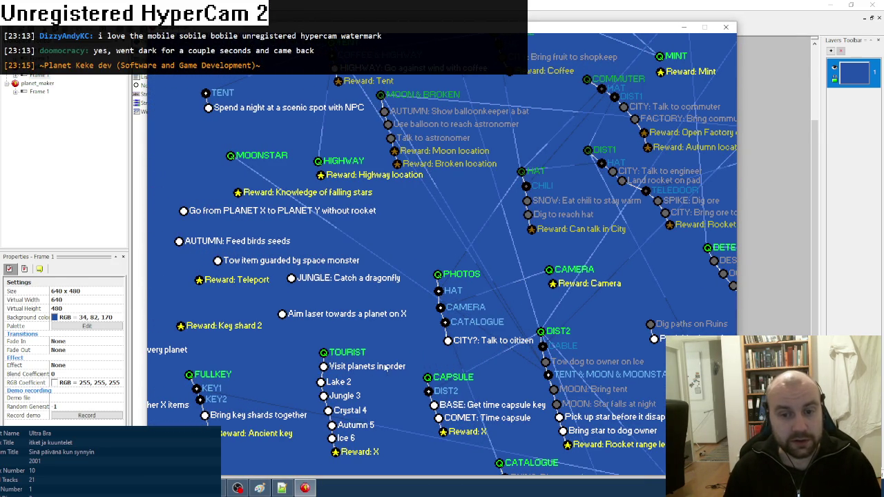
key(Down)
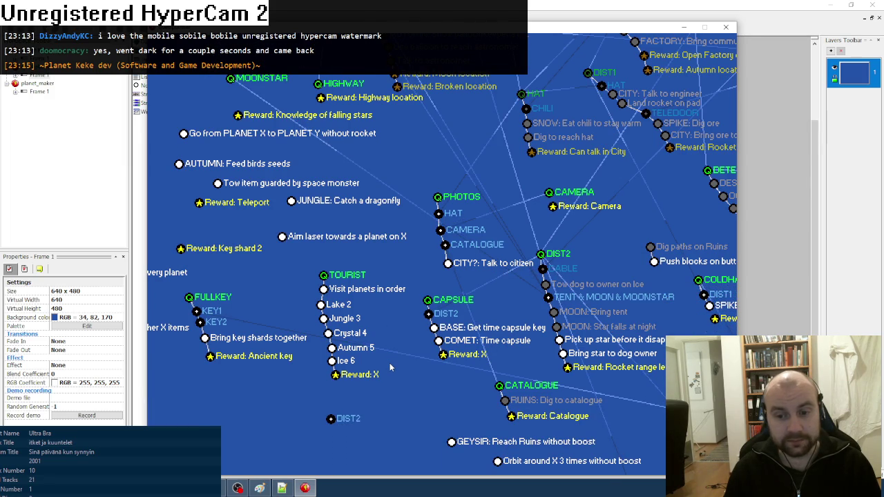
key(Up)
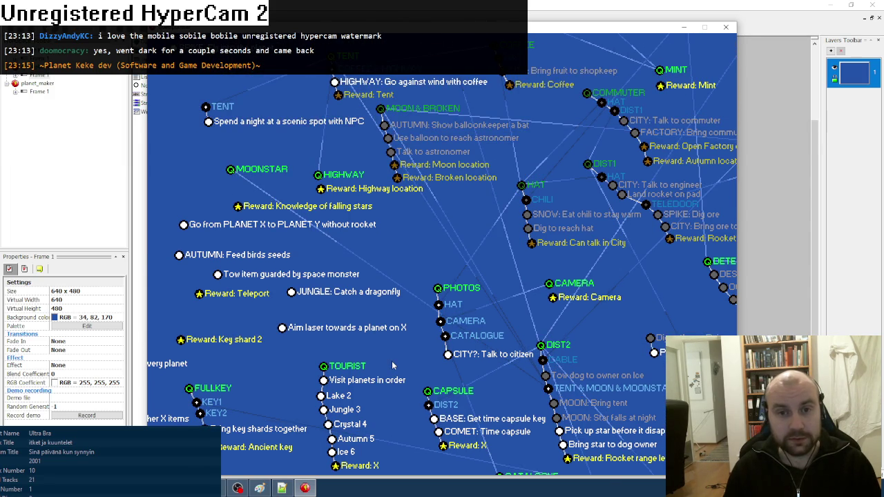
- Pan over the DETECTOR, COLDHAT, HIGHWAY, SNOW and MOONSTAR nodes, then close the quest map
key(Down)
key(Right)
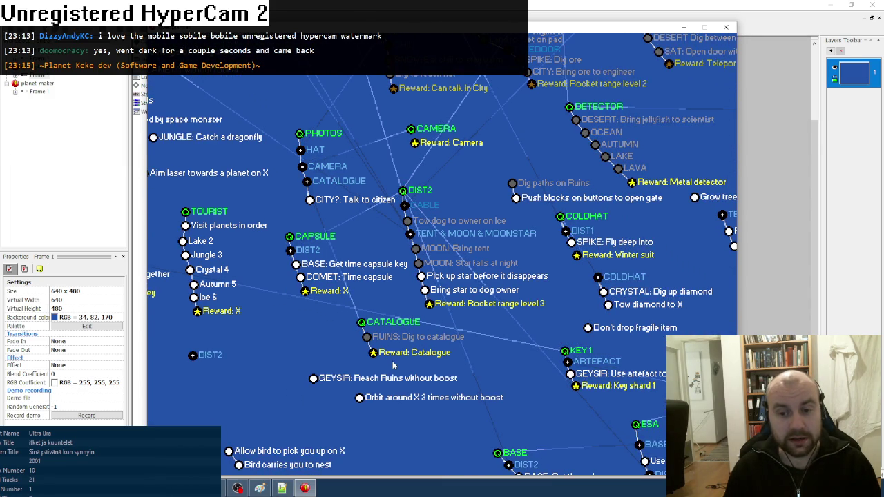
key(Up)
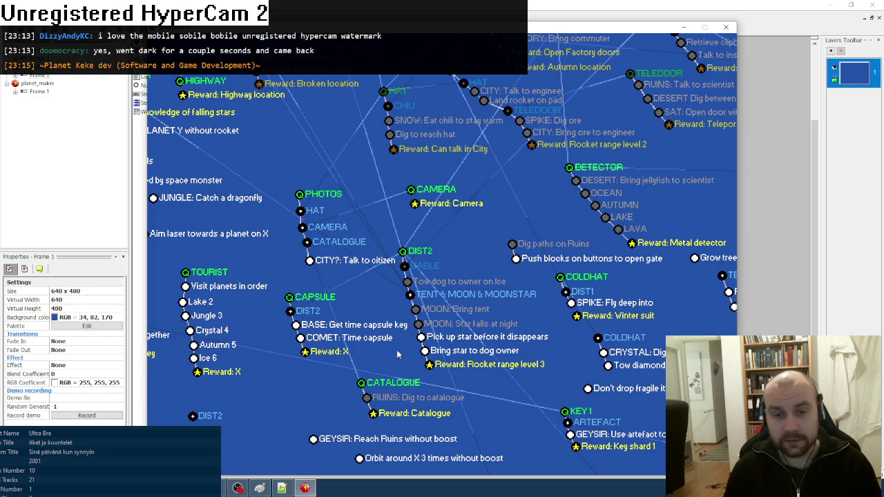
key(Up)
key(Left)
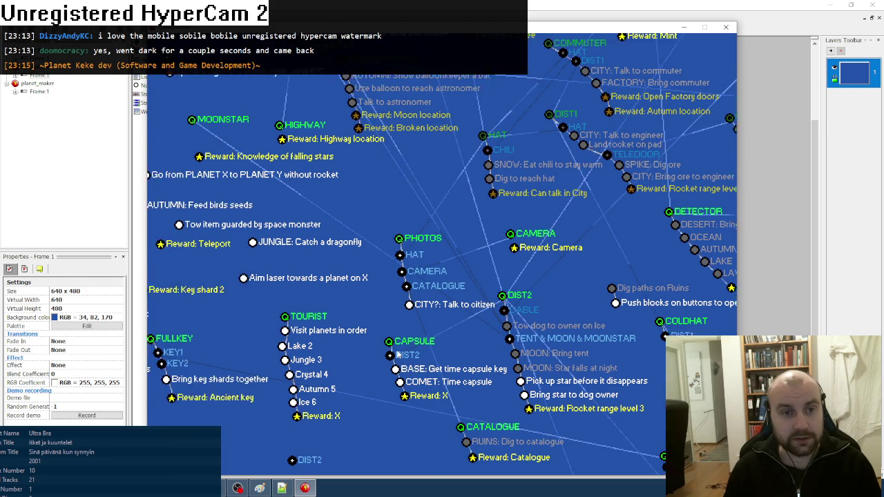
key(Right)
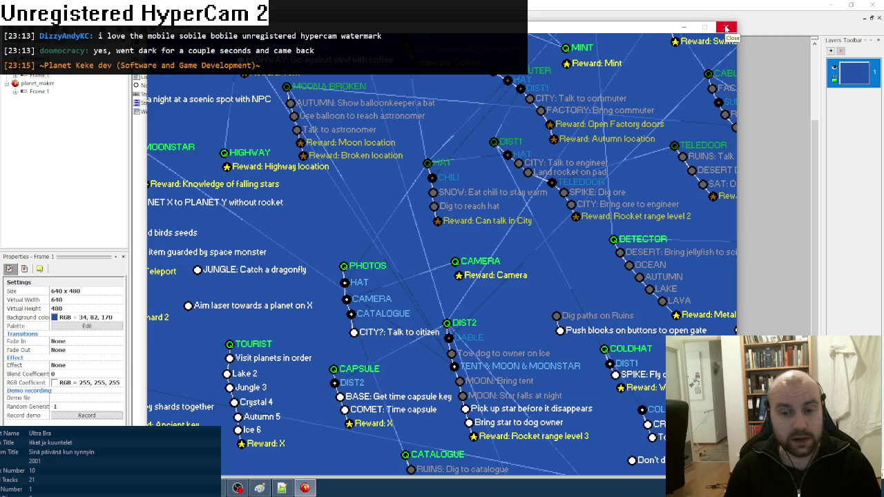
click(726, 28)
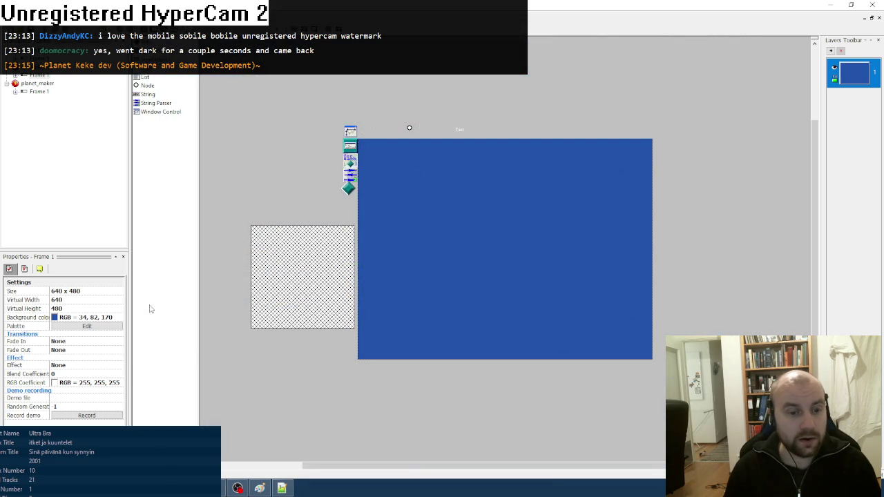
- Test-run the Planet Keke frame and browse the costume previews in the rocket menu
mouse_move(260, 489)
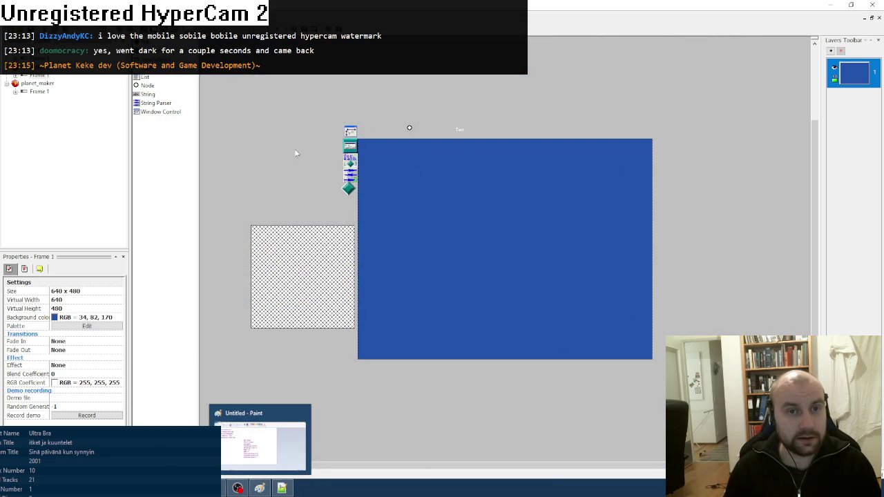
key(ctrl+Tab)
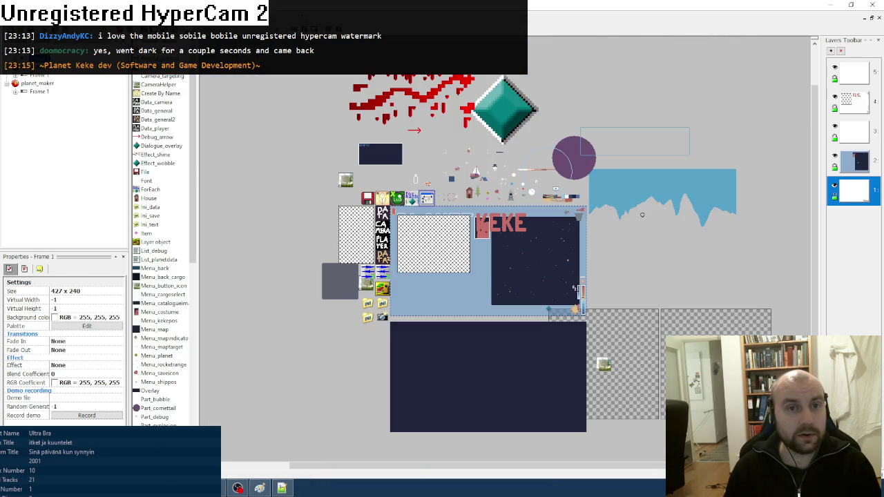
key(F8)
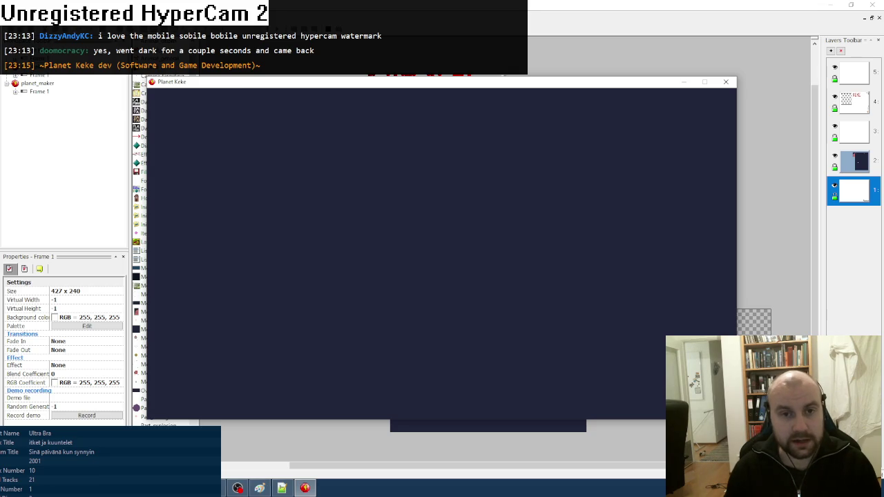
key(F1)
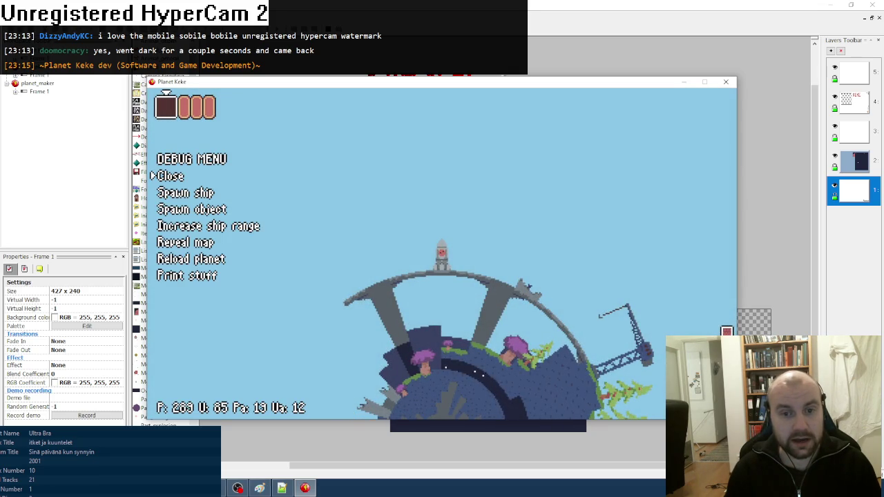
key(Return)
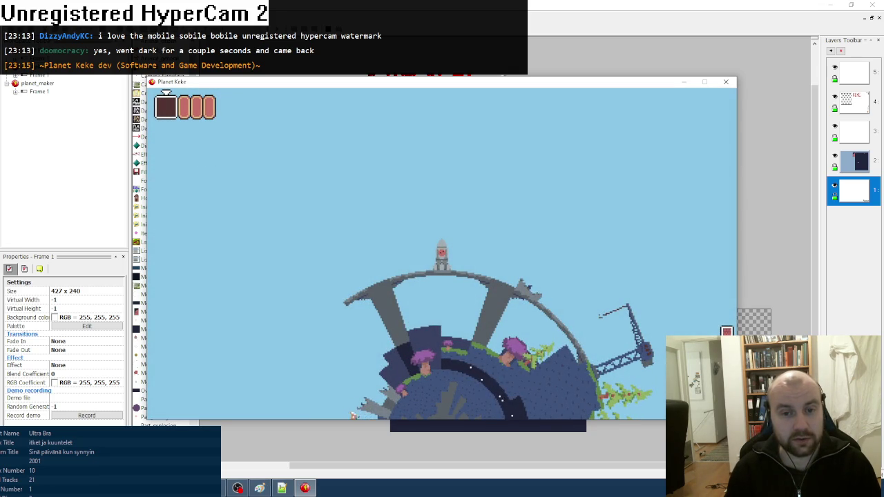
key(Escape)
key(Down)
key(Right)
key(Right)
key(Right)
key(Right)
key(Right)
key(Right)
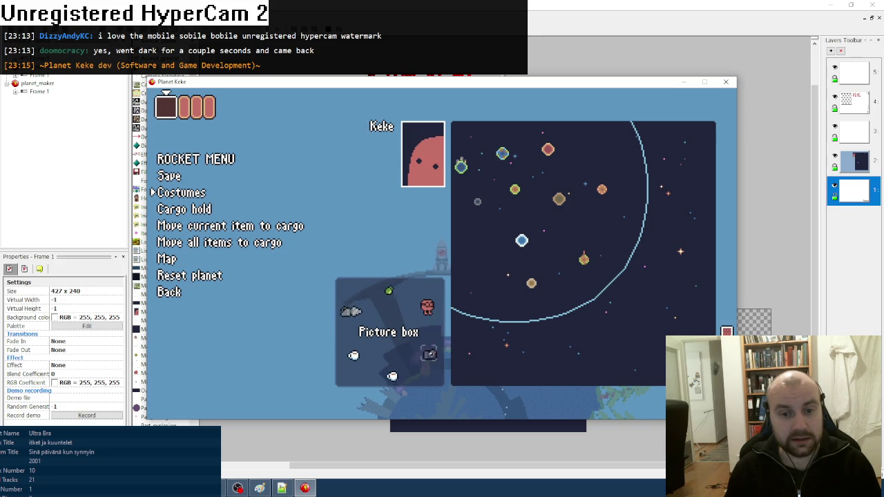
key(Escape)
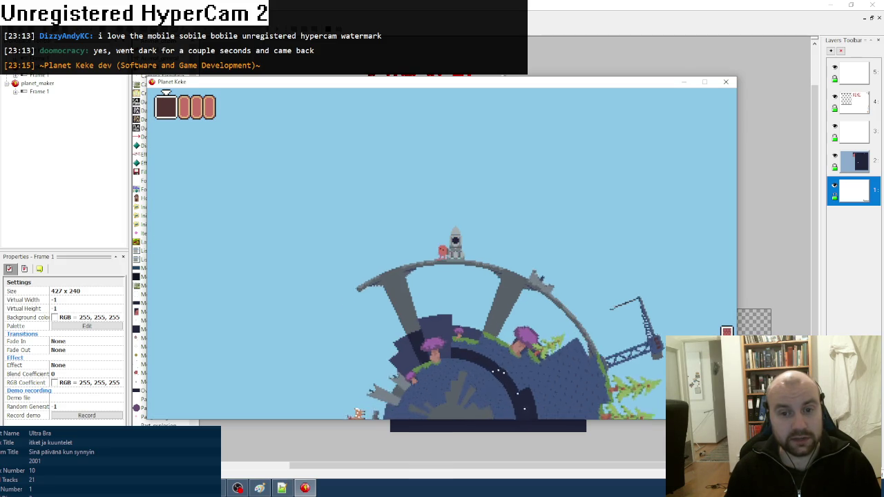
- Take the Hot coffee out of the cargo hold and stow the Scientist item in cargo
key(Up)
key(Down)
key(Down)
key(Right)
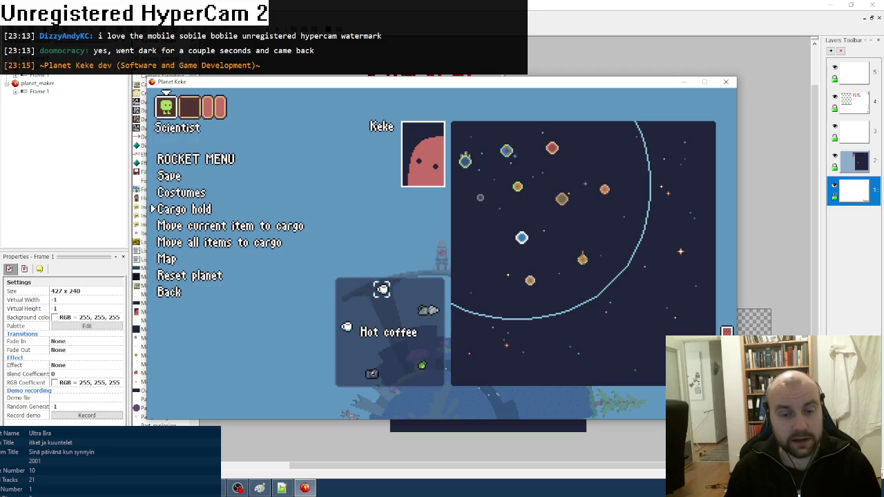
key(Return)
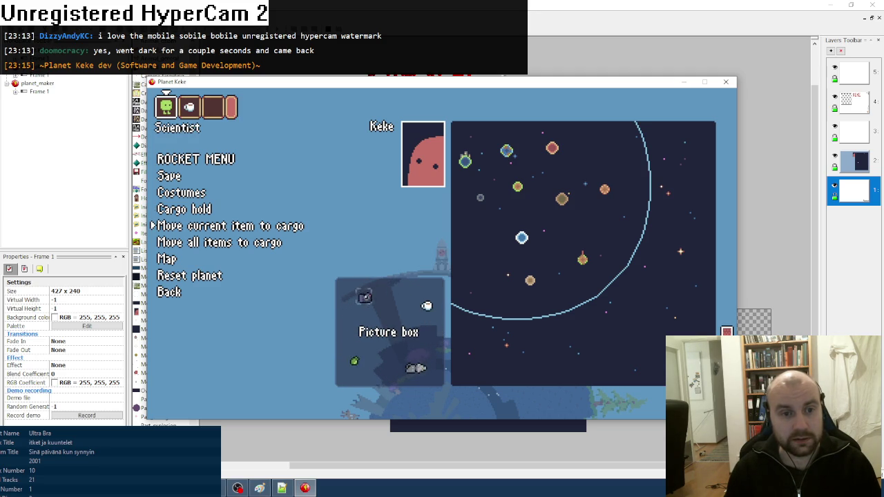
key(Down)
key(Return)
key(Escape)
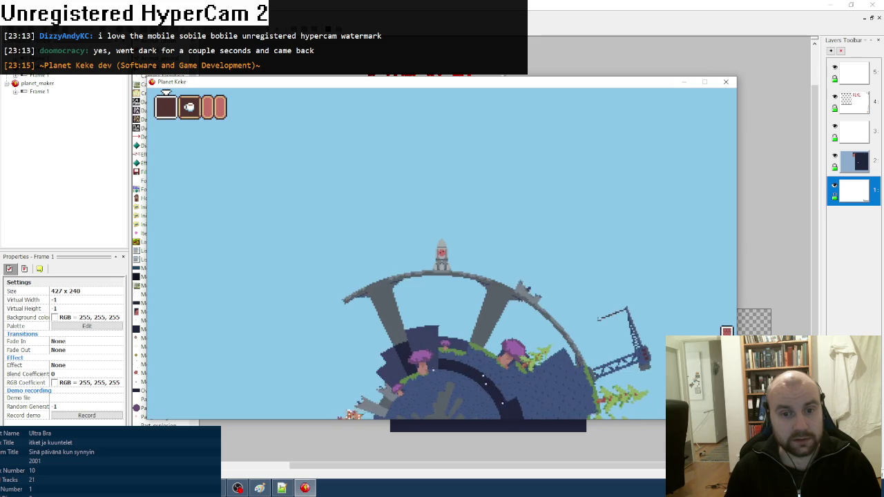
- Walk past the rocket, reopen the rocket menu and close the test run
key(Right)
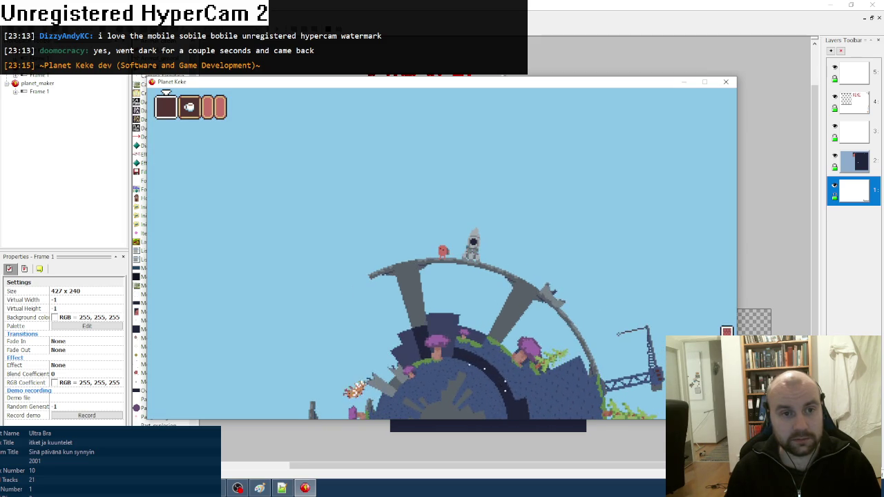
key(Up)
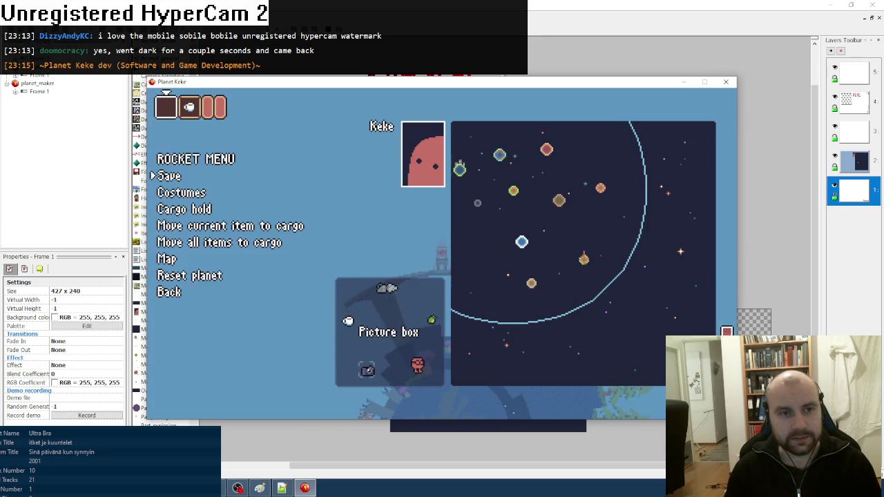
click(725, 82)
- Open menu_structure.lua and scroll to the blank line inside dropitem_option
click(280, 488)
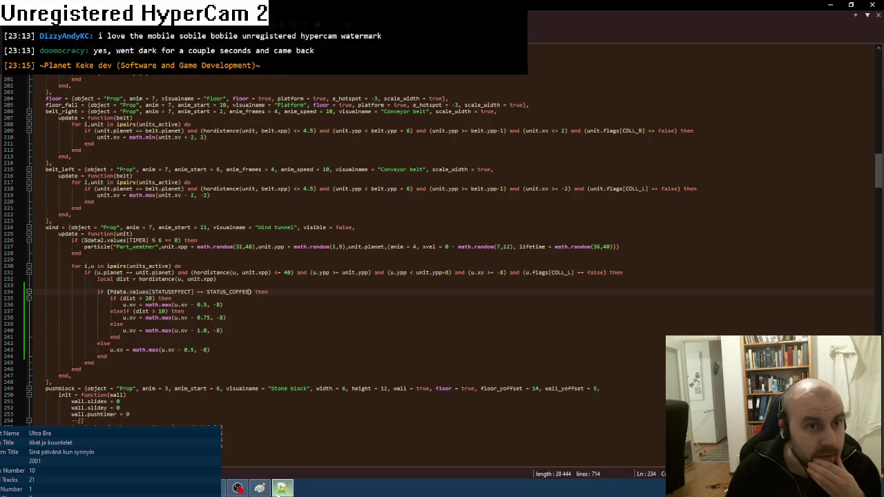
click(214, 489)
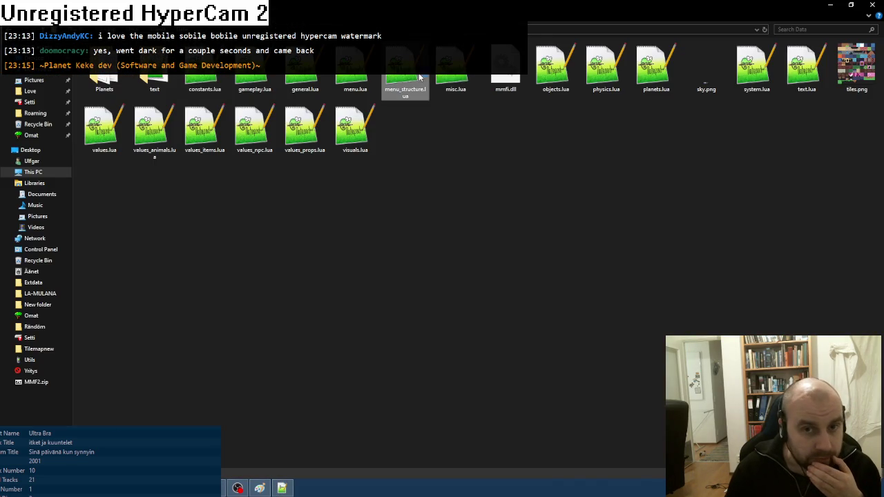
double_click(418, 77)
scroll(256, 254, down, 10)
scroll(256, 254, down, 20)
scroll(256, 254, down, 16)
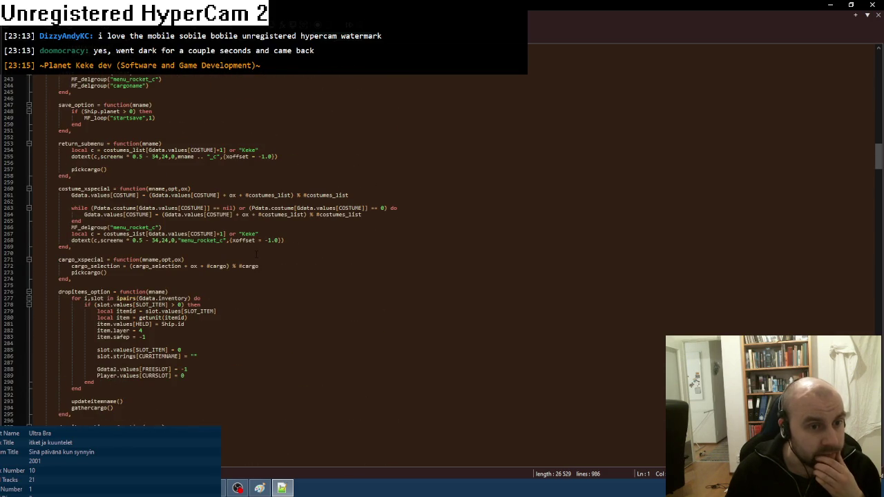
scroll(257, 254, down, 5)
scroll(256, 254, down, 4)
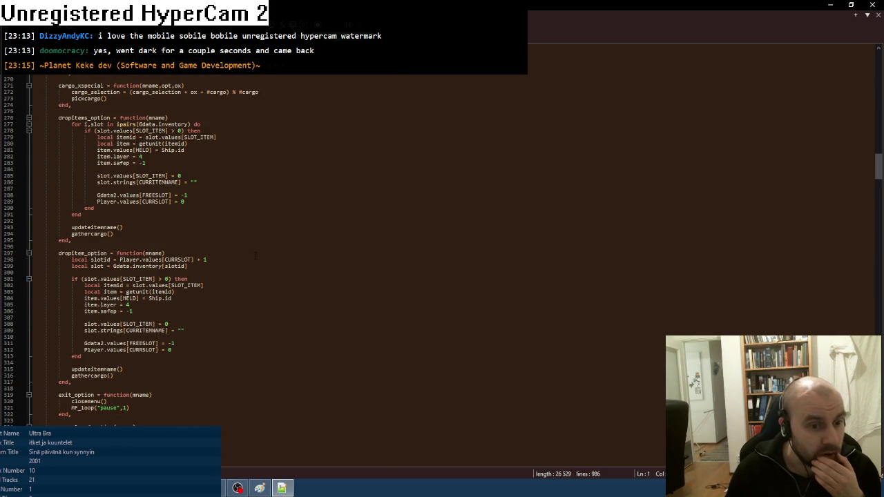
scroll(255, 256, down, 1)
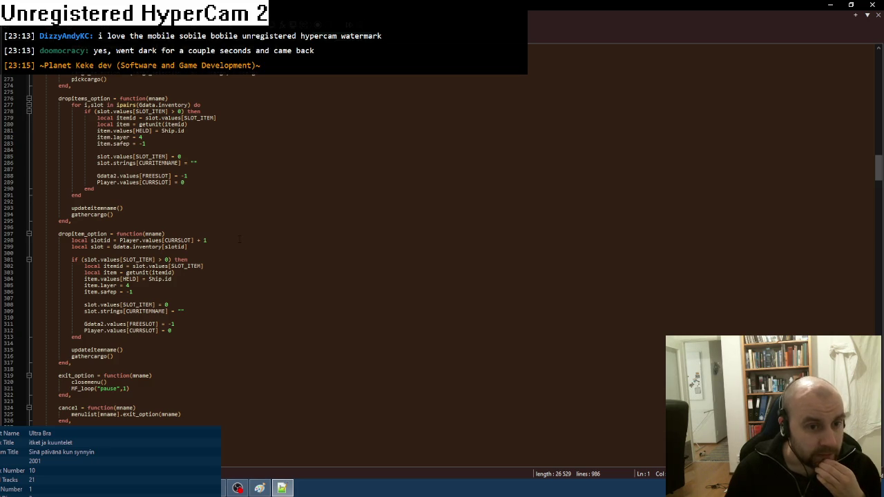
click(120, 343)
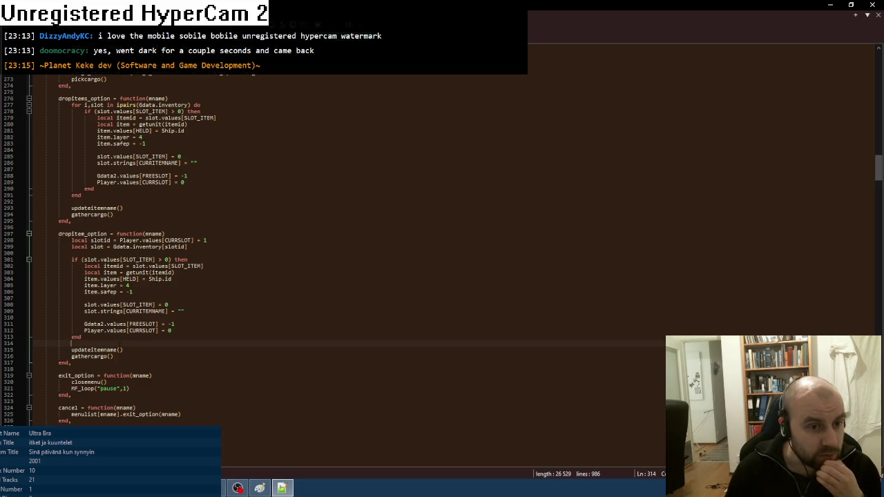
- Select the slots_movedown(slot) call in the other open script
key(ctrl+Tab)
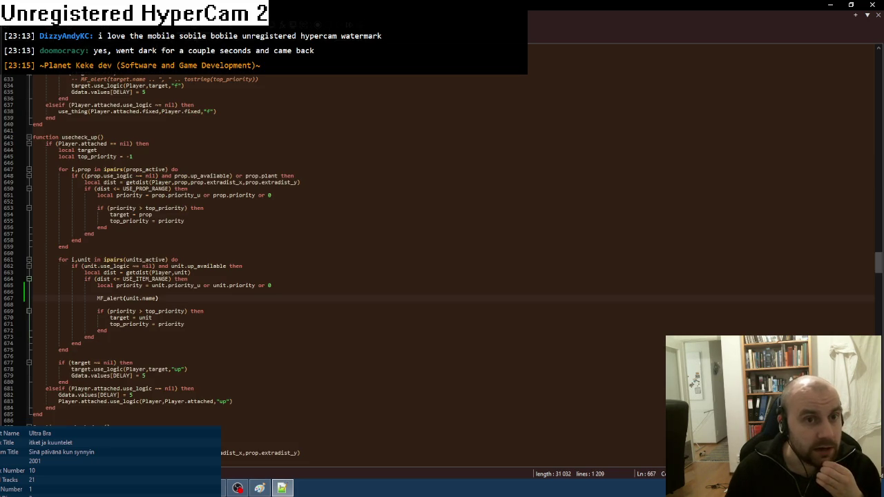
scroll(345, 262, up, 19)
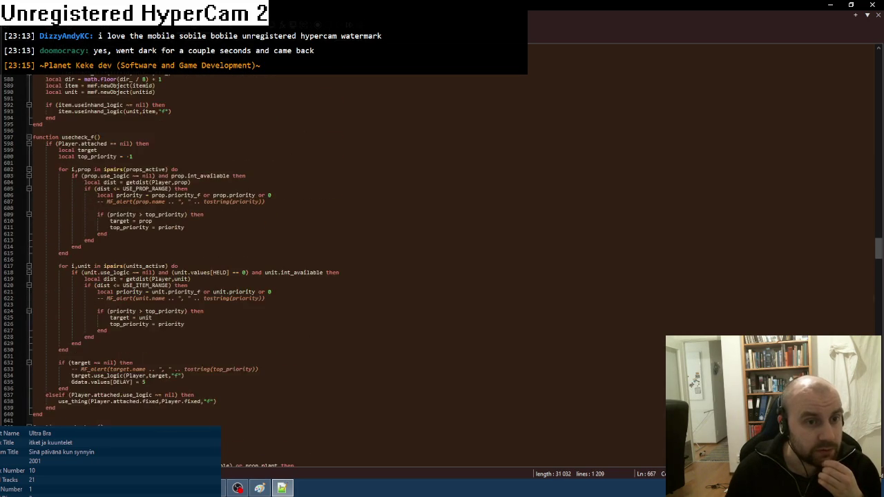
scroll(345, 263, up, 9)
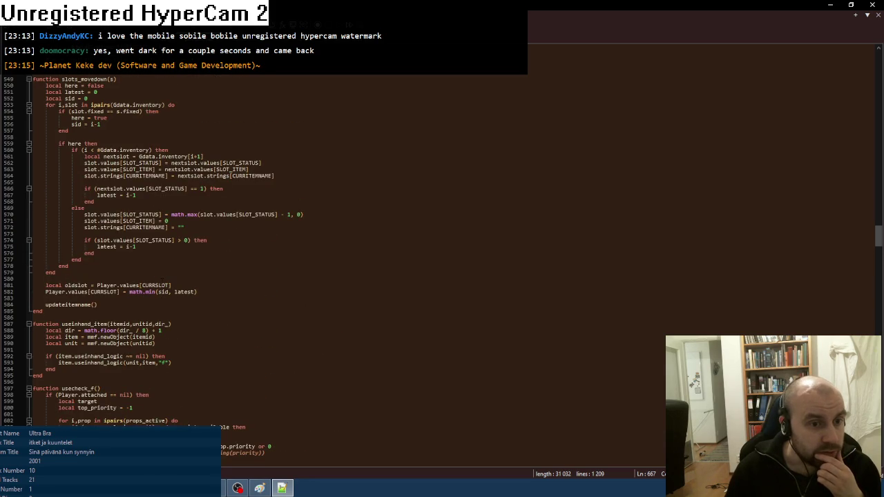
scroll(163, 280, up, 8)
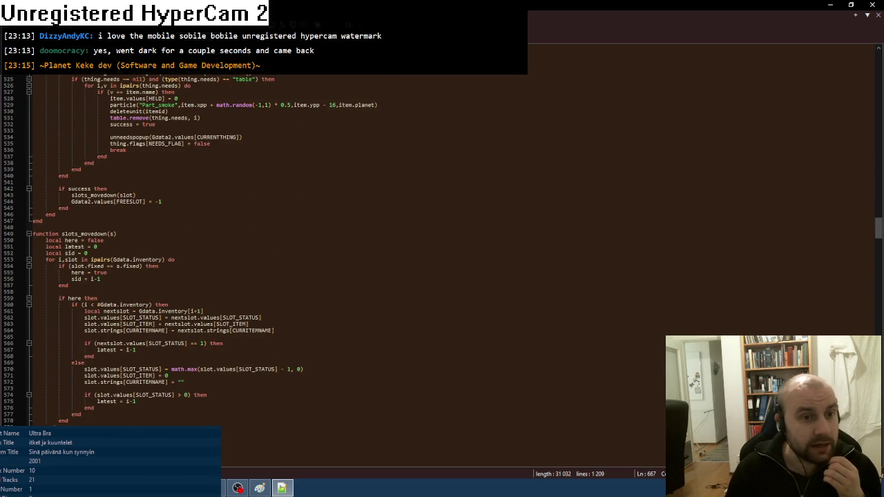
drag(71, 195, 151, 196)
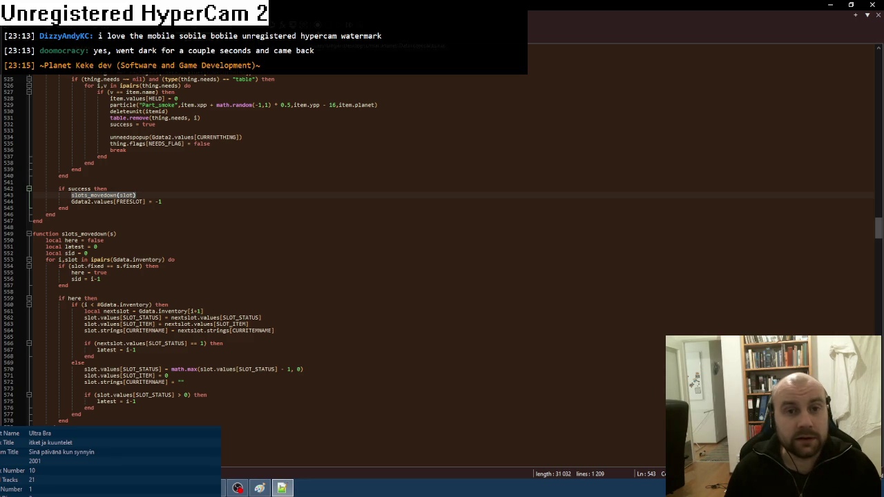
- Add slots_movedown(slot) below Player.values[CURRSLOT] = 0 in dropitem_option, then test-run the game
key(ctrl+Tab)
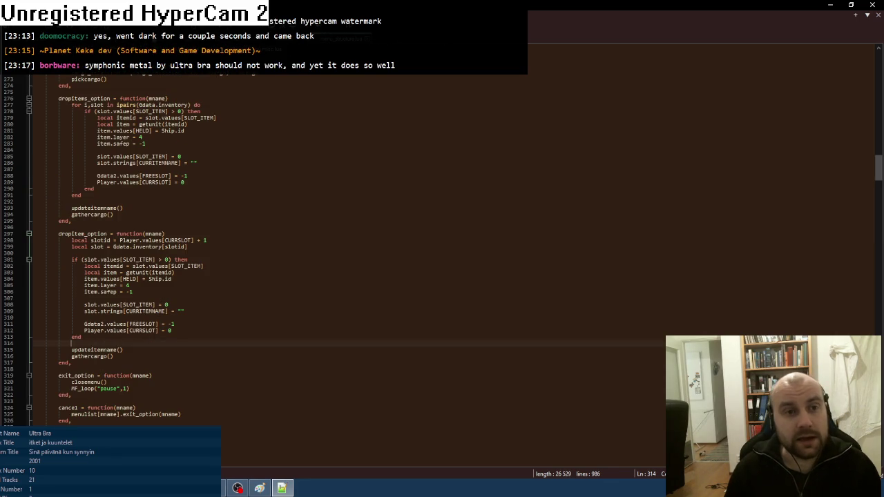
key(ctrl+Tab)
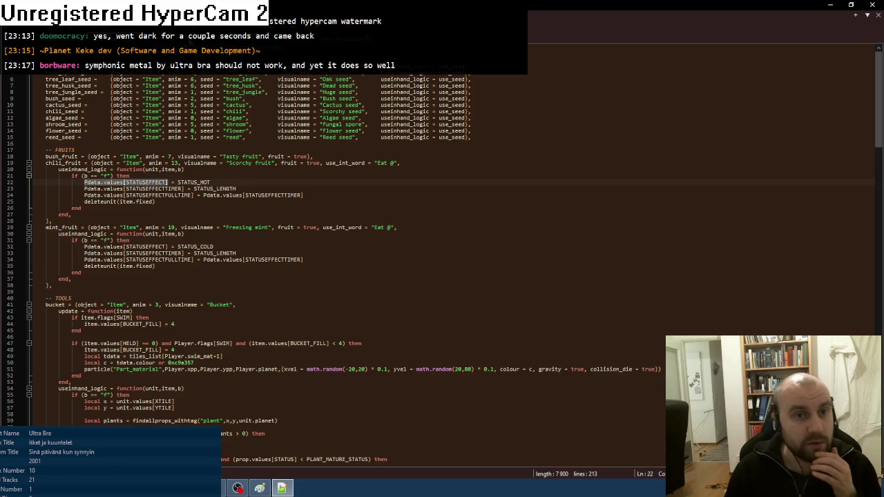
key(ctrl+Tab)
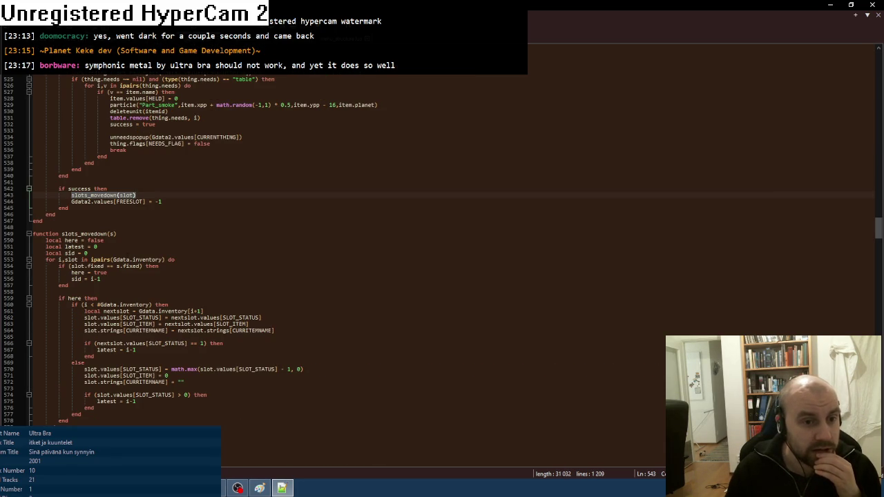
key(ctrl+Tab)
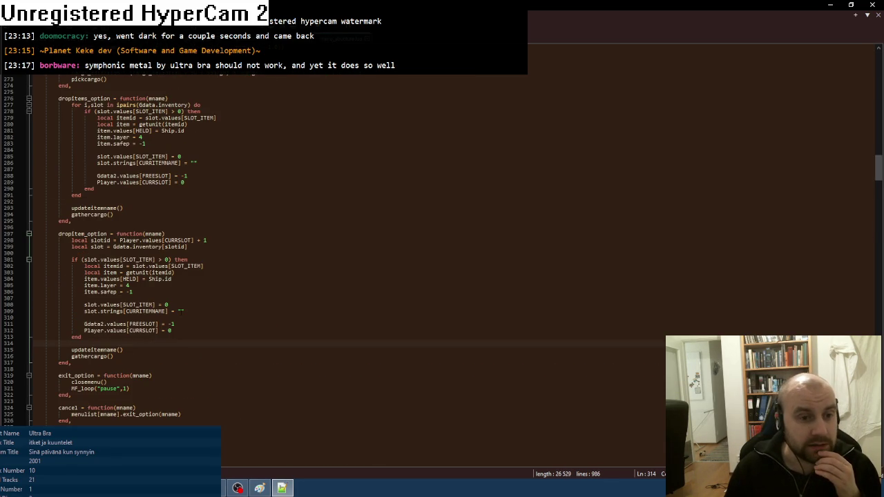
click(179, 333)
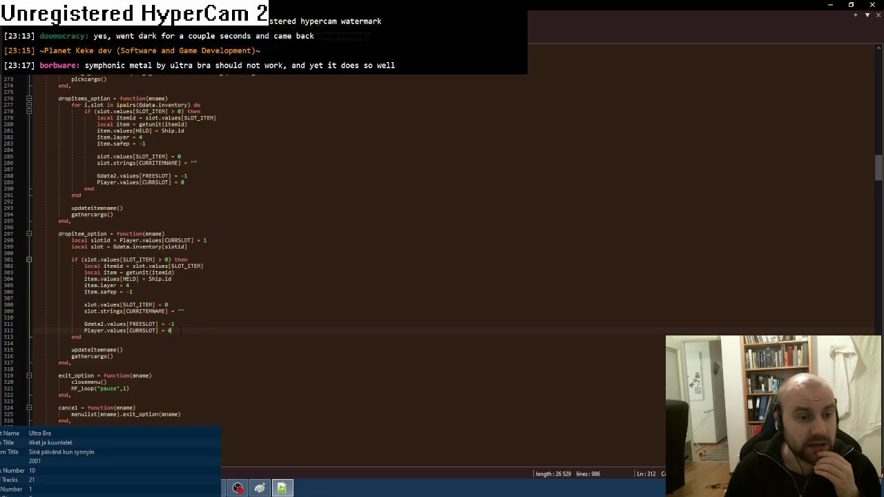
key(Return)
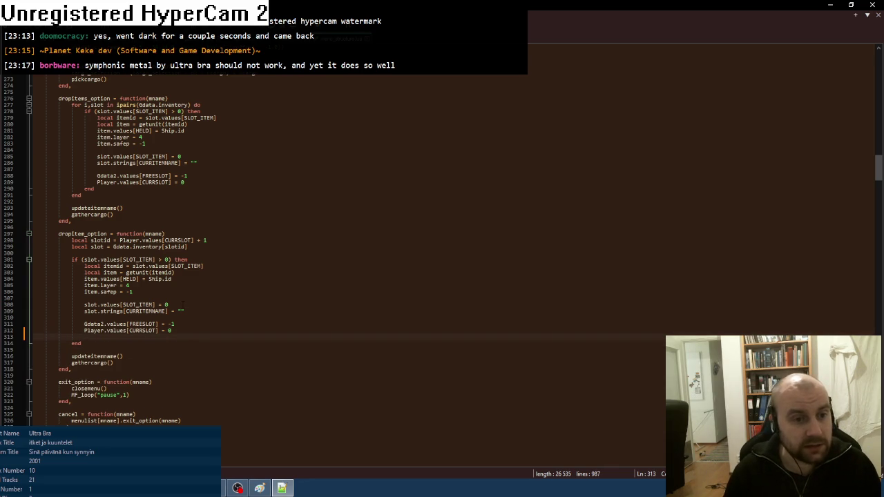
text(slots_movedown(slot))
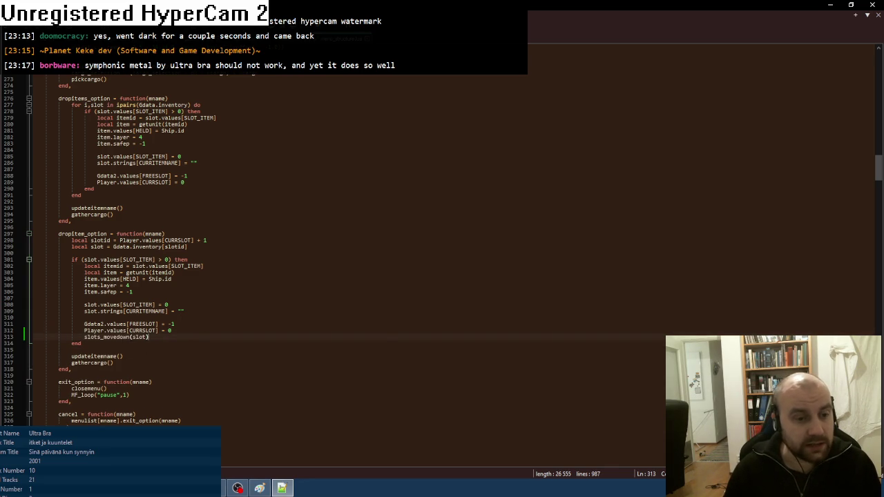
key(alt+Tab)
key(F8)
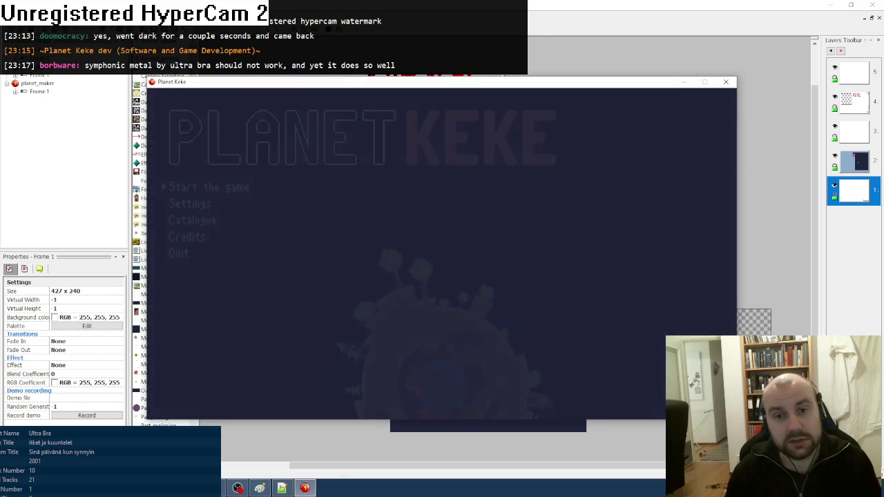
- Take the Scientist and Hot coffee out of the cargo hold, then put the Scientist back
key(Return)
key(Return)
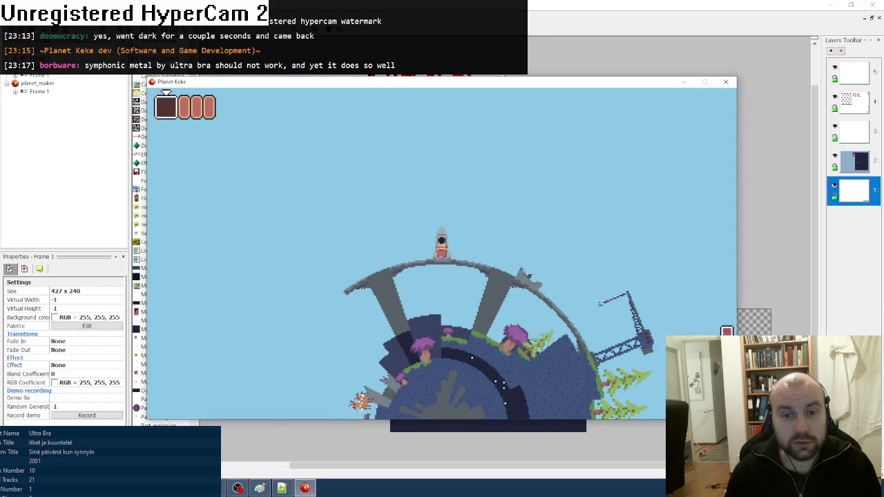
key(Return)
key(Down)
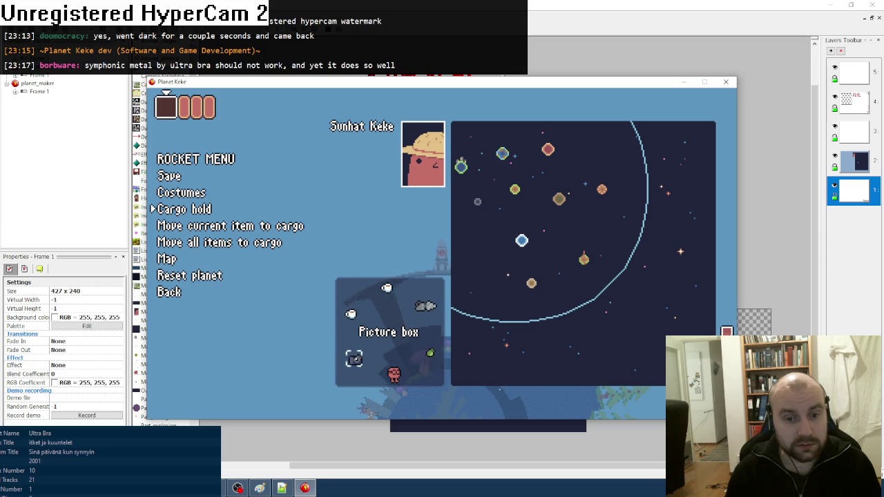
key(Return)
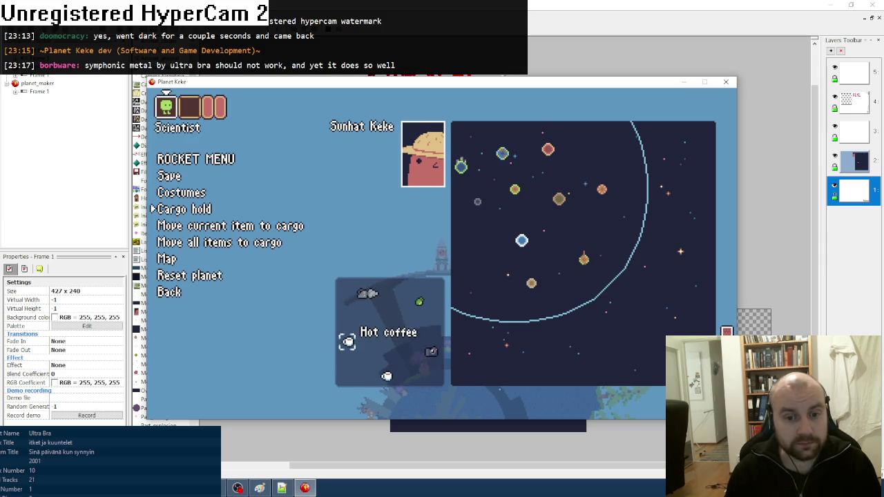
key(Return)
key(Down)
key(Return)
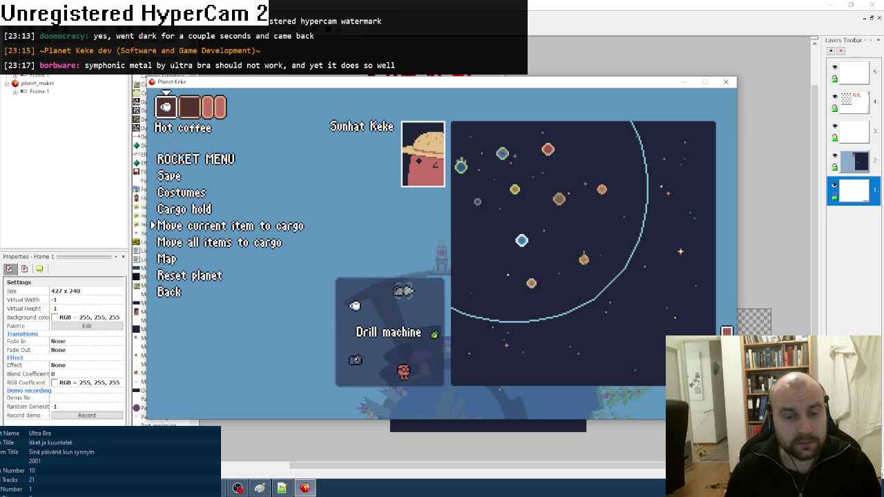
key(Escape)
- Walk around the planet picking up an item, then reopen the rocket menu
key(Left)
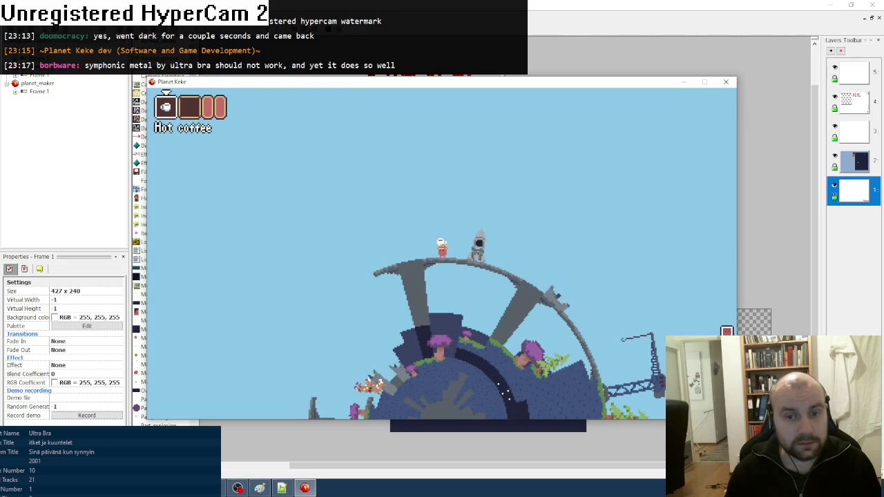
key(Right)
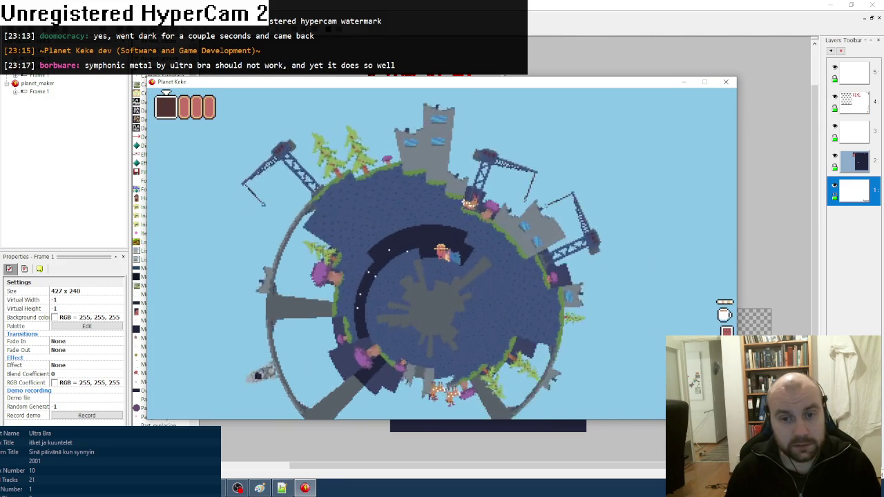
key(F1)
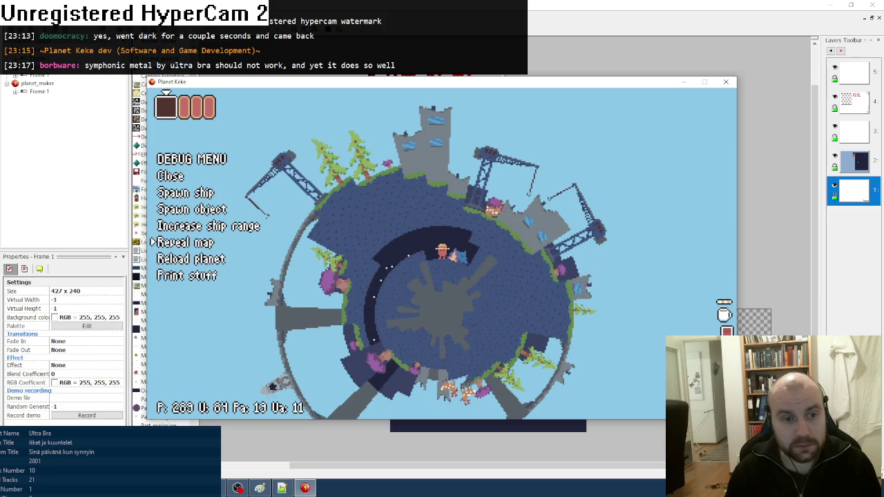
key(Return)
key(Right)
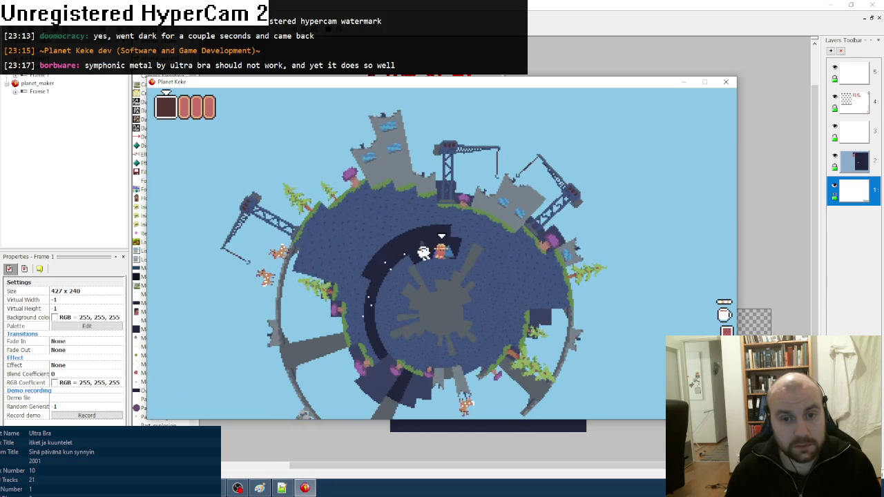
key(Left)
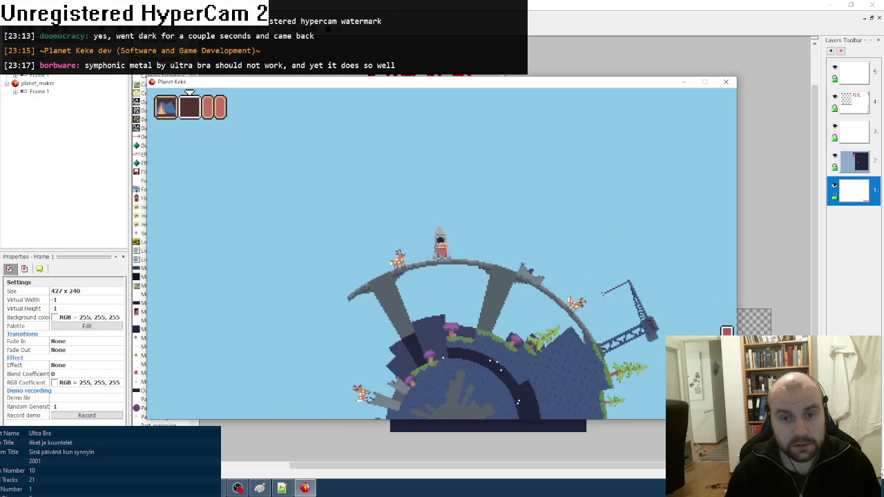
key(Up)
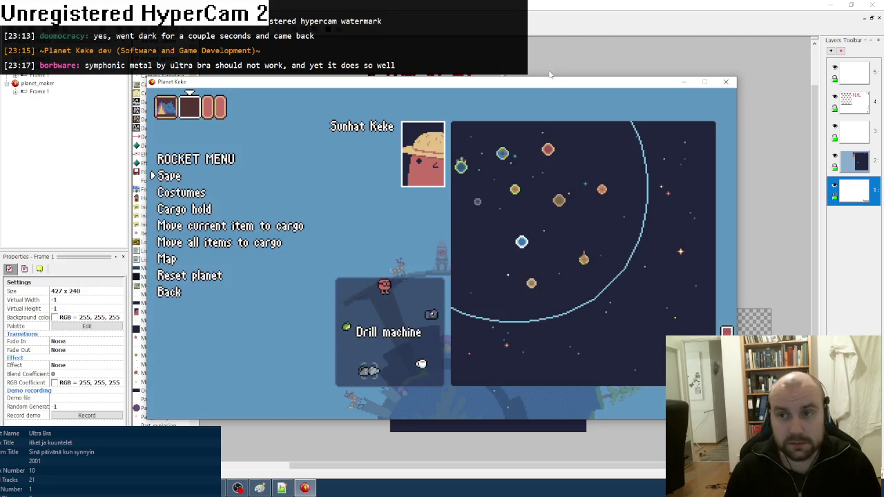
- Change '+ ox' to '- ox' in cargo_xspecial on line 272, then return to Fusion
click(305, 488)
click(282, 490)
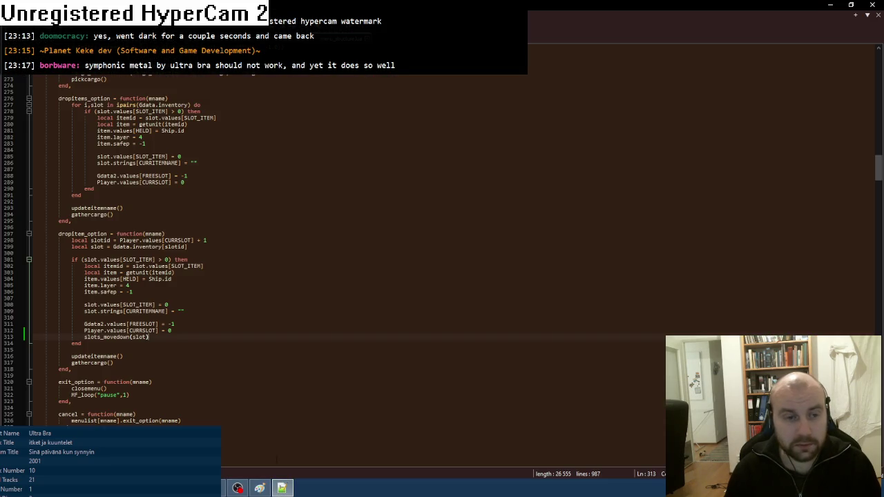
scroll(233, 250, up, 1)
scroll(232, 250, up, 7)
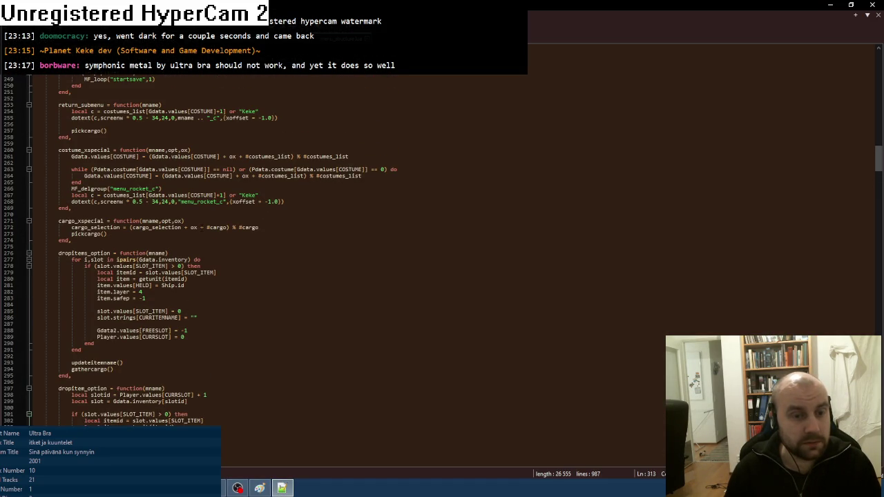
click(185, 227)
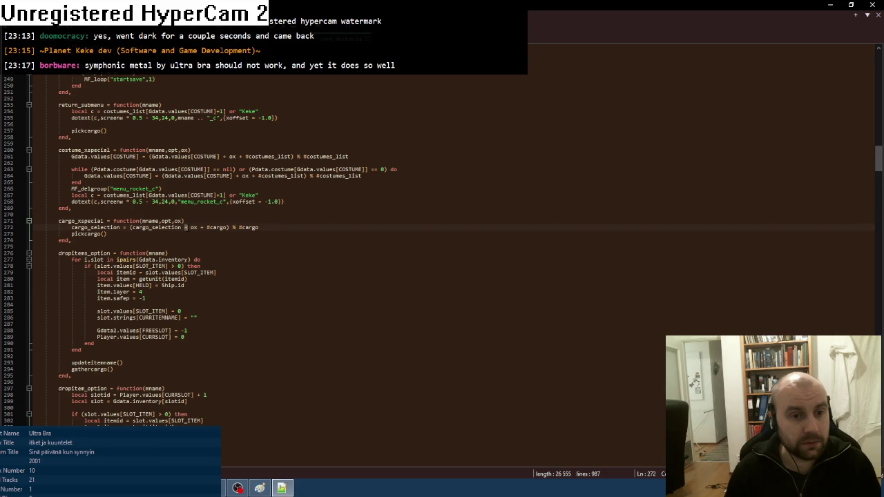
text(-)
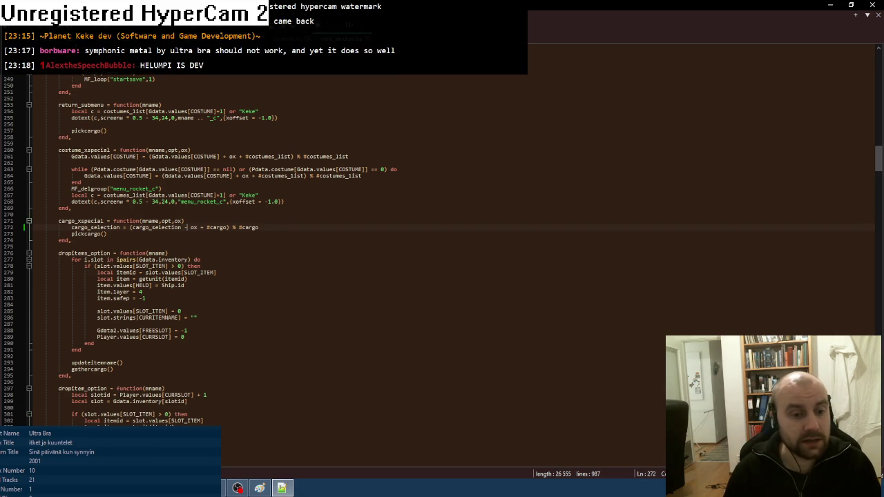
click(238, 488)
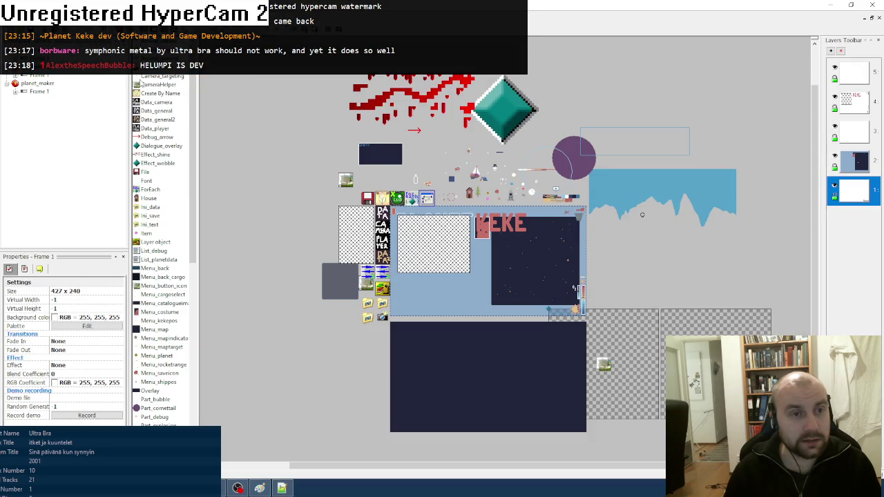
- Tick off the 'Test acquiring a tent' item on the to-do list in Paint
click(259, 488)
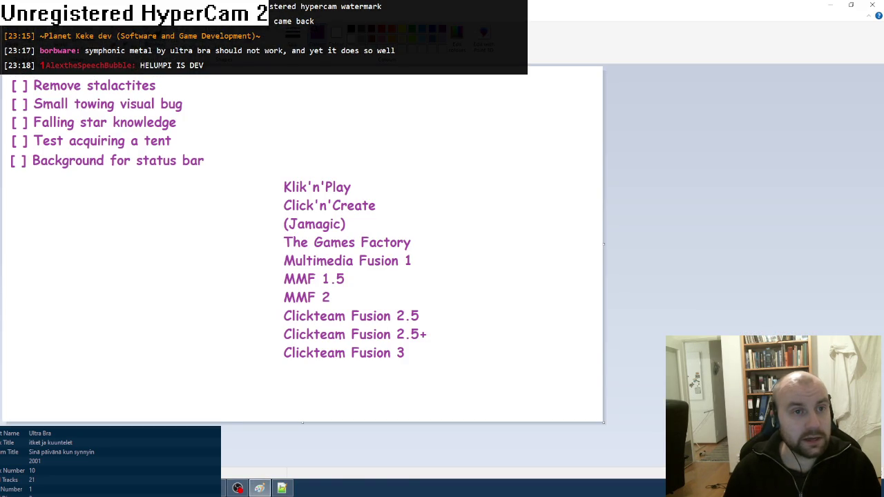
click(293, 38)
click(314, 121)
drag(11, 145, 27, 134)
- Clone the UI_status_timer object to create UI_status_timer 2
key(alt+Tab)
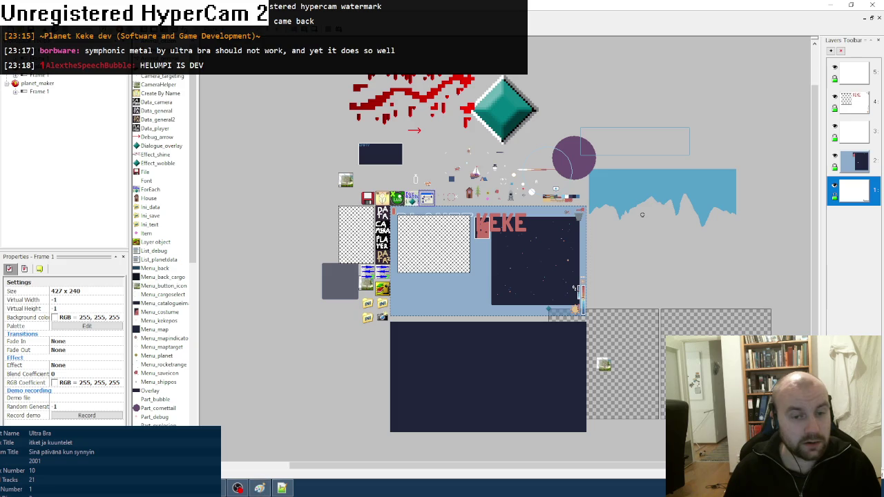
right_click(585, 278)
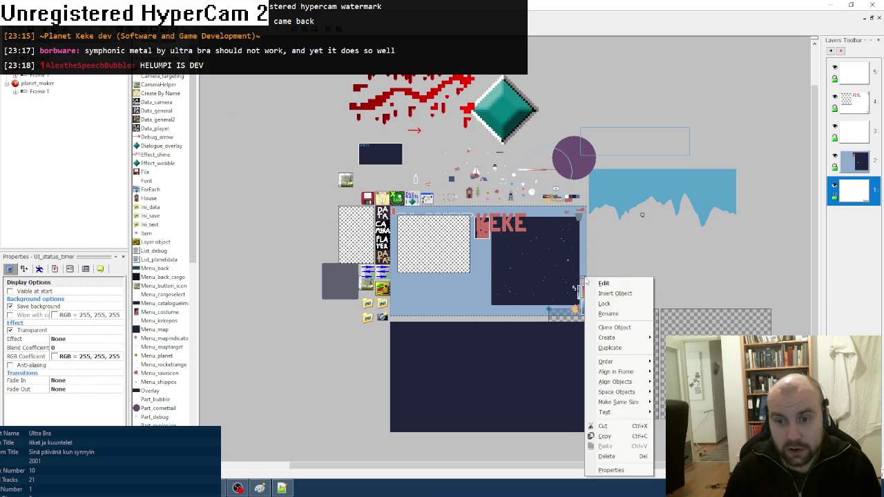
click(605, 325)
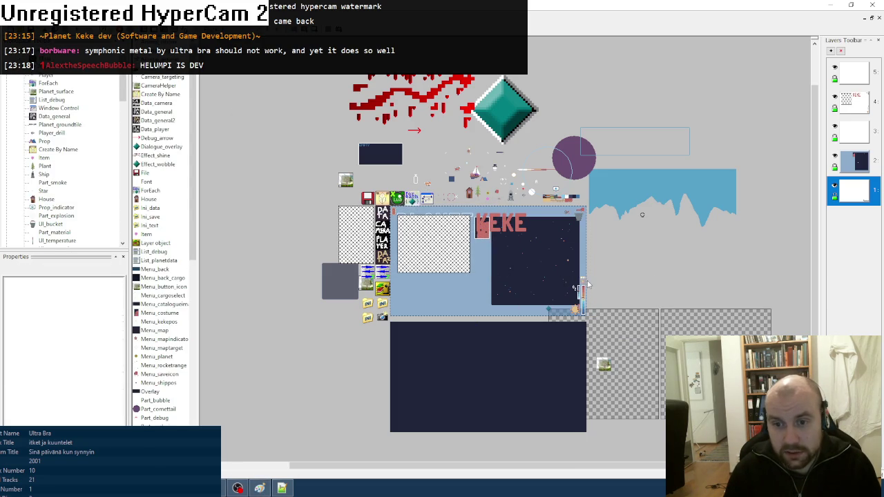
click(584, 281)
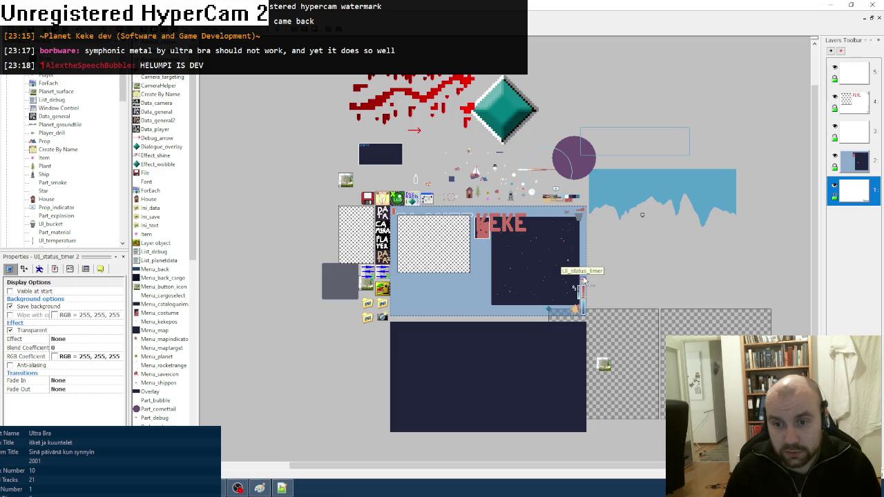
right_click(584, 280)
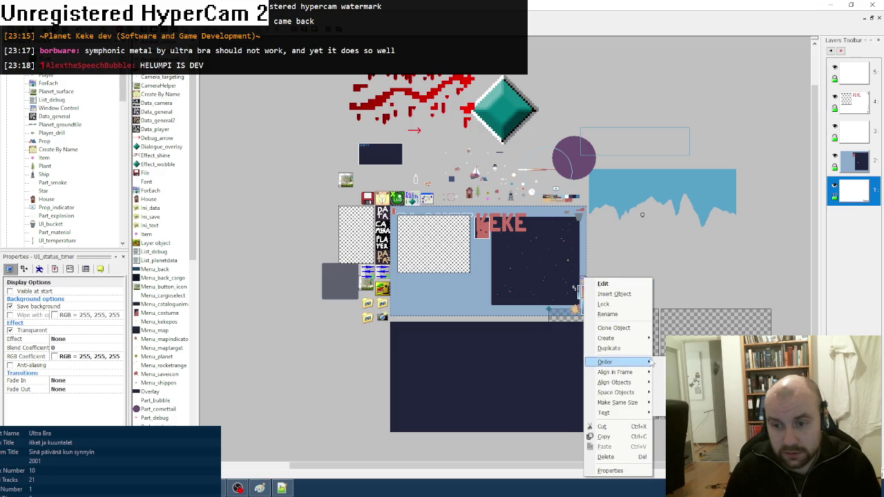
click(629, 275)
click(628, 275)
click(583, 283)
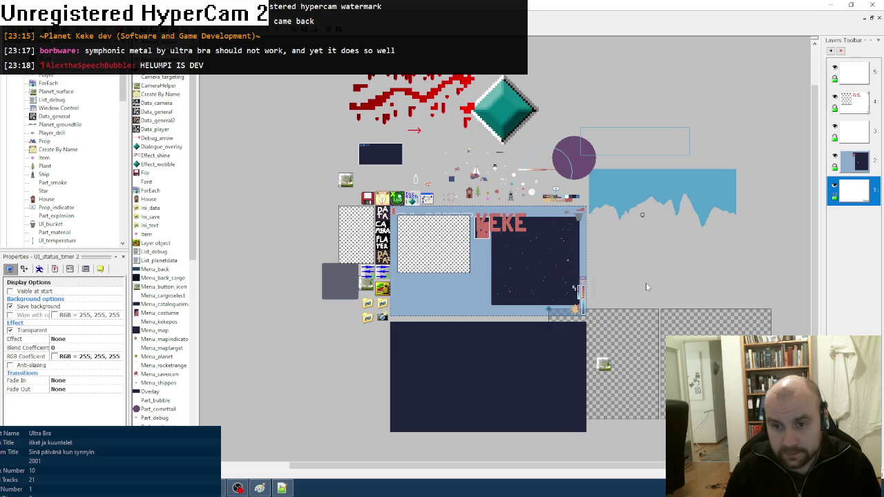
click(646, 283)
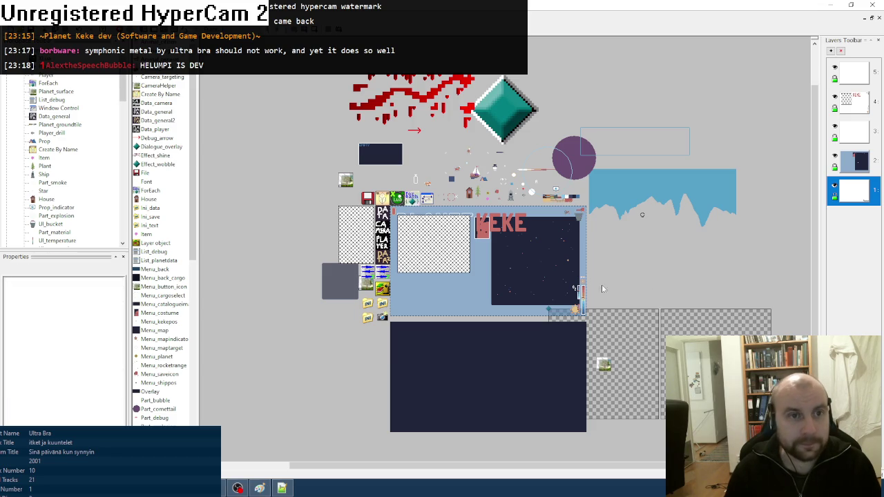
drag(193, 177, 192, 345)
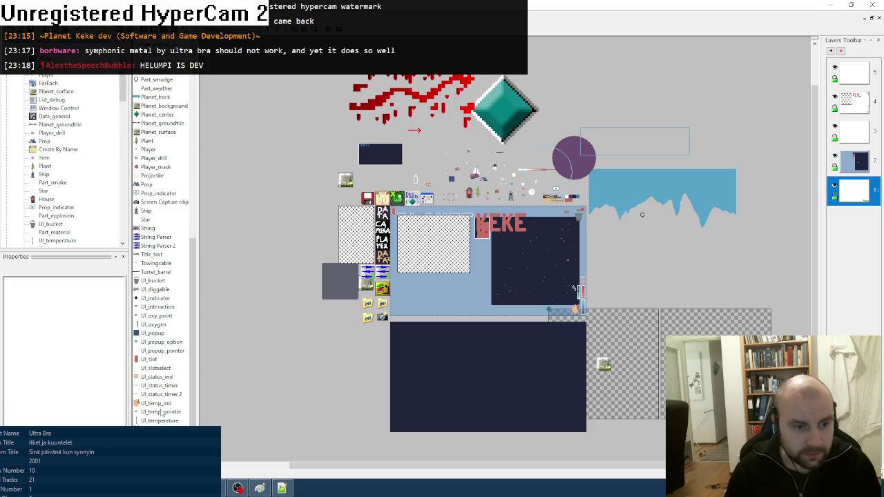
double_click(158, 394)
- Fill the clone's frame with a solid black rectangle and delete the extra animation frames
click(7, 84)
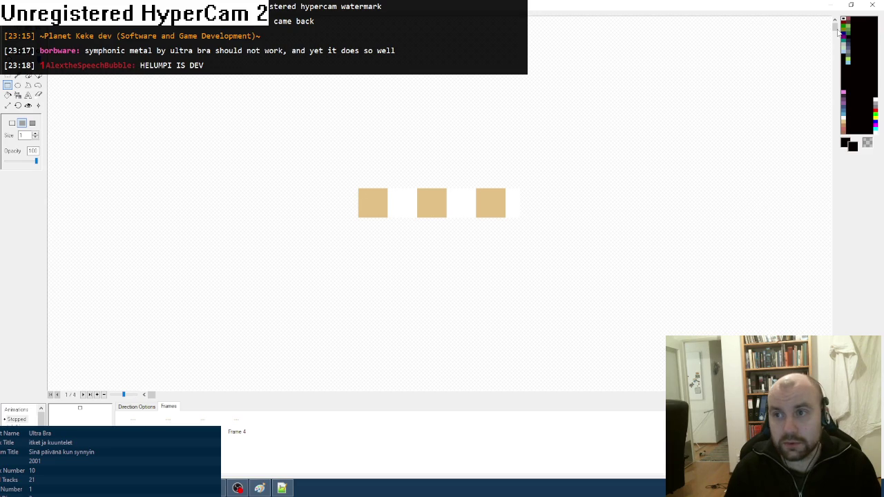
drag(263, 185, 662, 297)
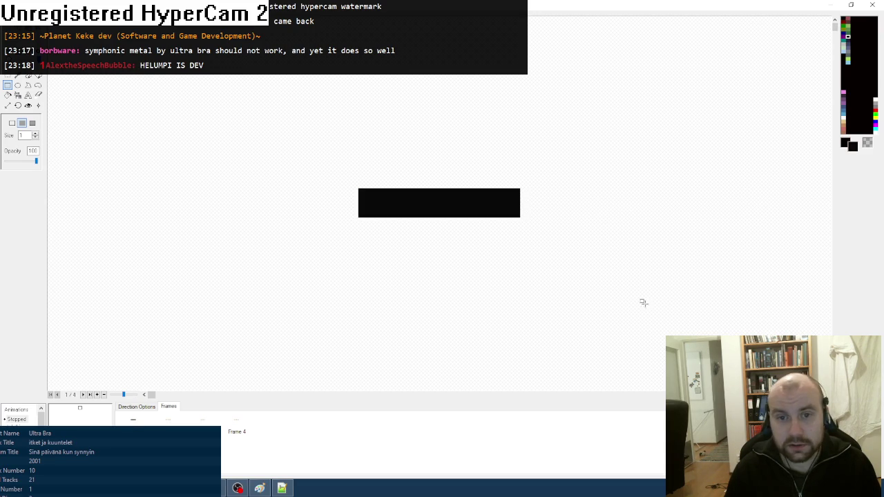
key(Right)
key(Delete)
key(Return)
key(Return)
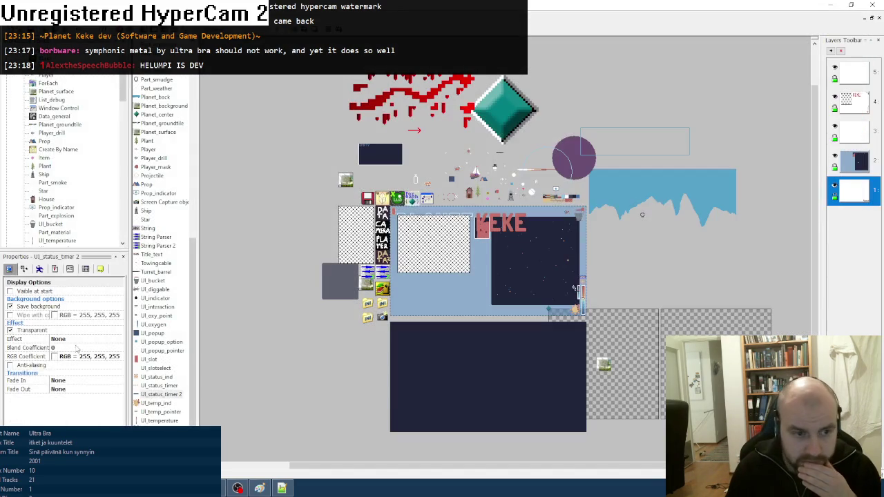
- Rename the cloned object to UI_status_timerback
click(85, 269)
click(101, 268)
click(81, 290)
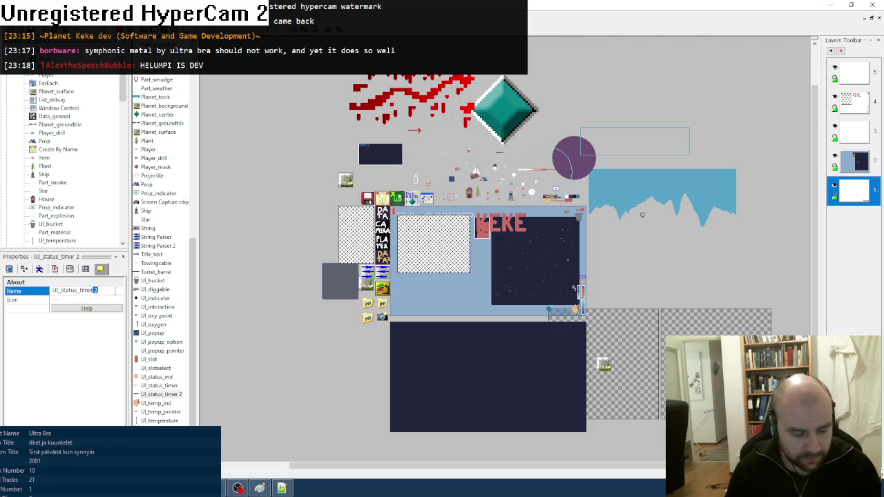
text(back)
key(Return)
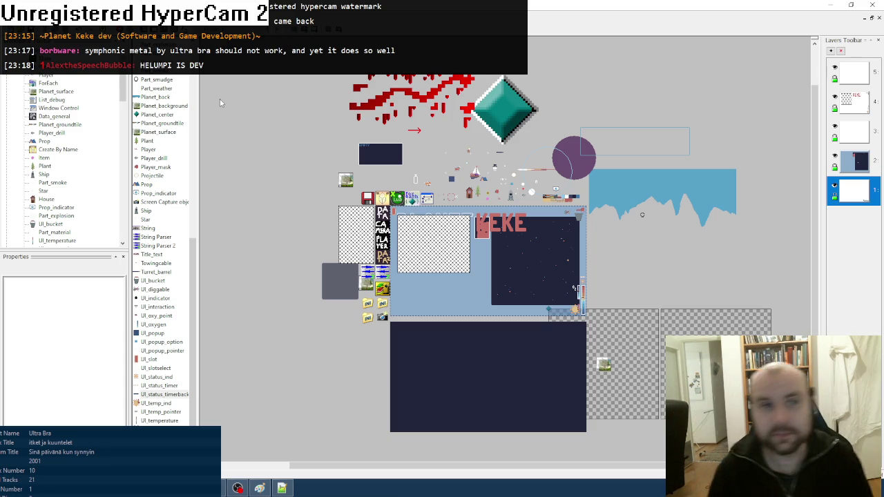
- Open the Event Editor with the Towing, UI and Dead groups shown, and expand the UI group
key(ctrl+e)
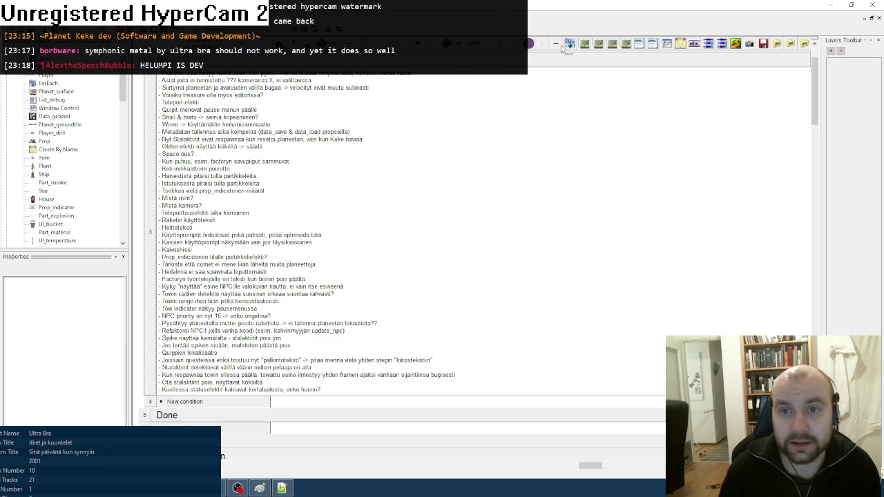
mouse_move(597, 465)
mouse_down()
mouse_move(492, 473)
mouse_move(627, 474)
mouse_move(589, 471)
mouse_up()
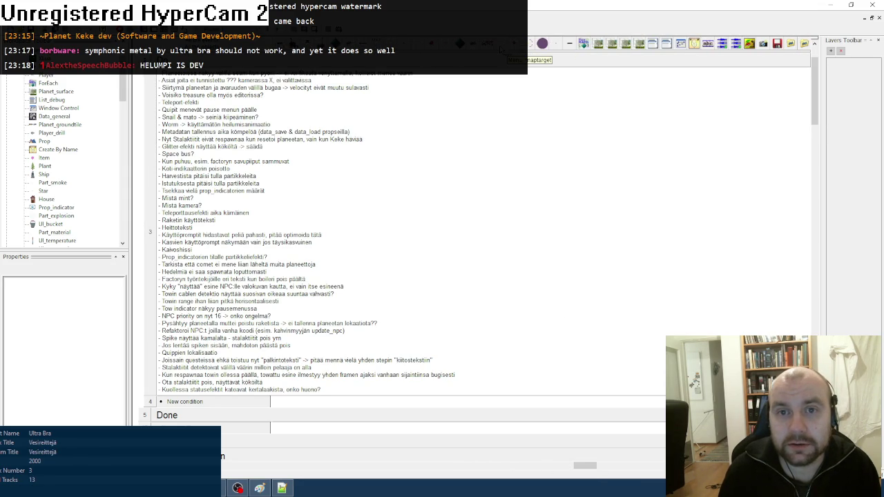
click(563, 465)
click(484, 467)
click(483, 467)
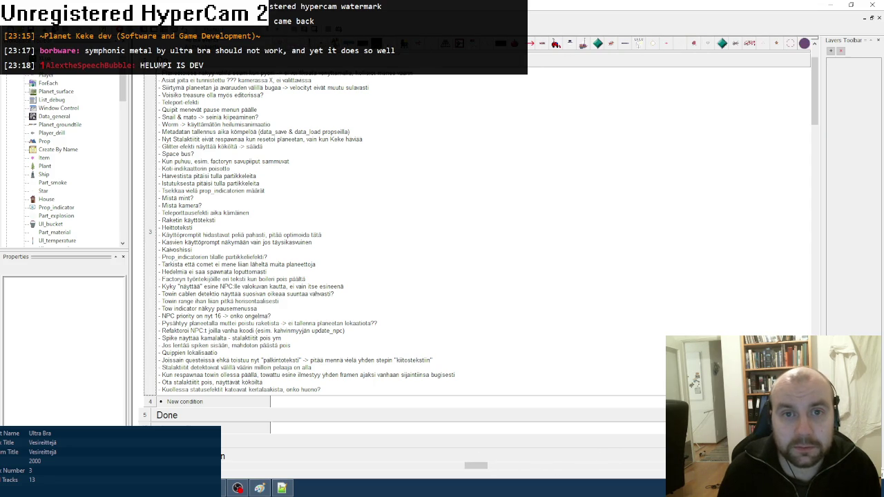
key(ctrl+Tab)
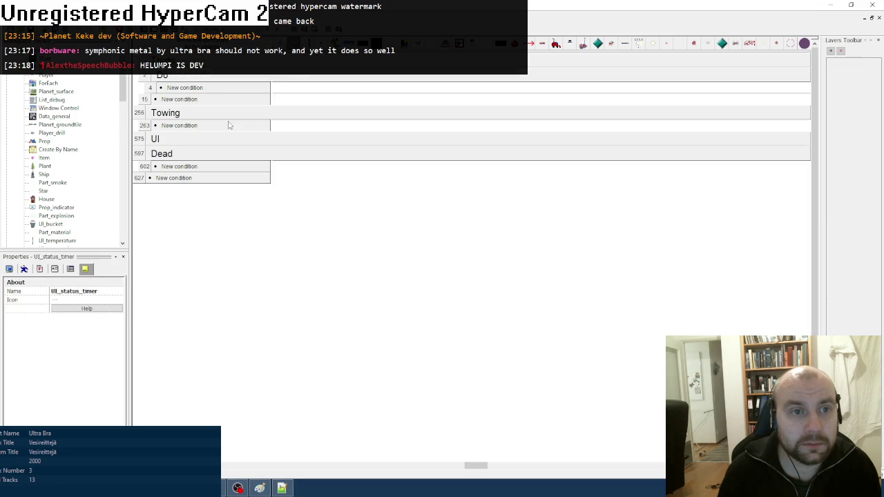
click(196, 138)
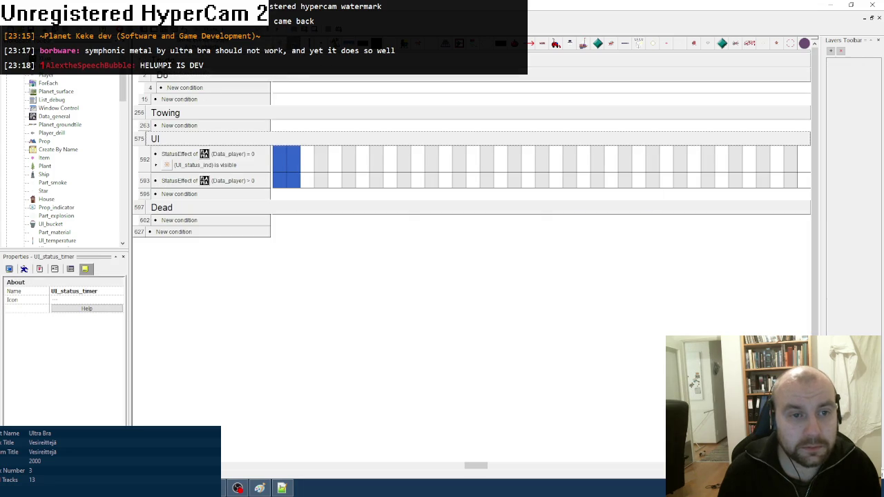
drag(477, 465, 575, 465)
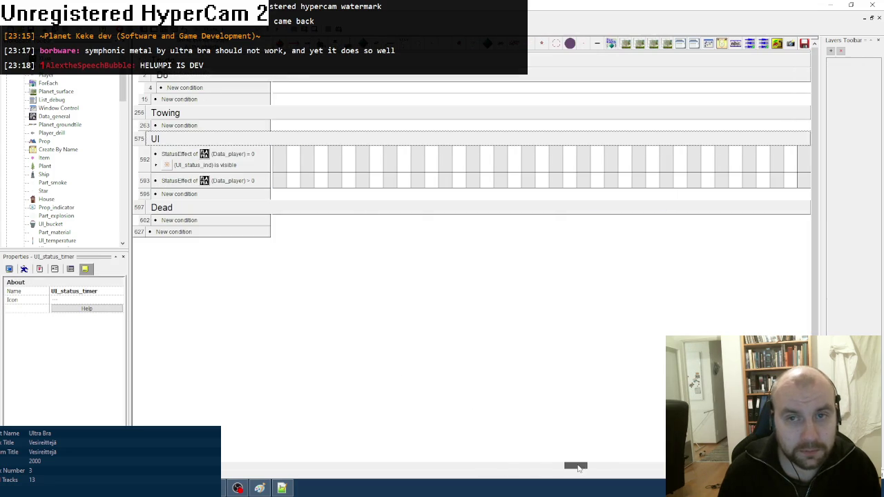
- Add visibility actions hiding the status bar background on event 592 and showing it on 593
right_click(599, 163)
mouse_move(625, 207)
click(725, 206)
right_click(599, 183)
mouse_move(625, 226)
click(700, 237)
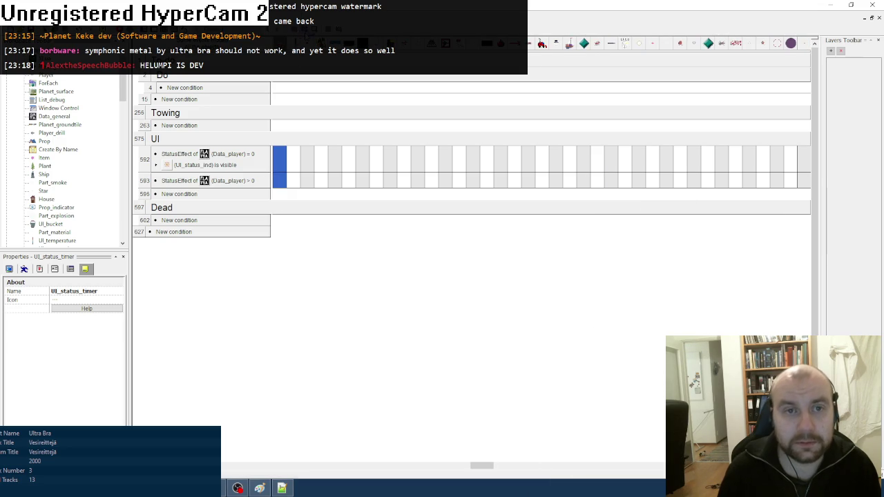
key(F8)
- Load Slot 1, move Hot coffee from the rocket cargo to the hotbar, and walk around to check the background
key(Return)
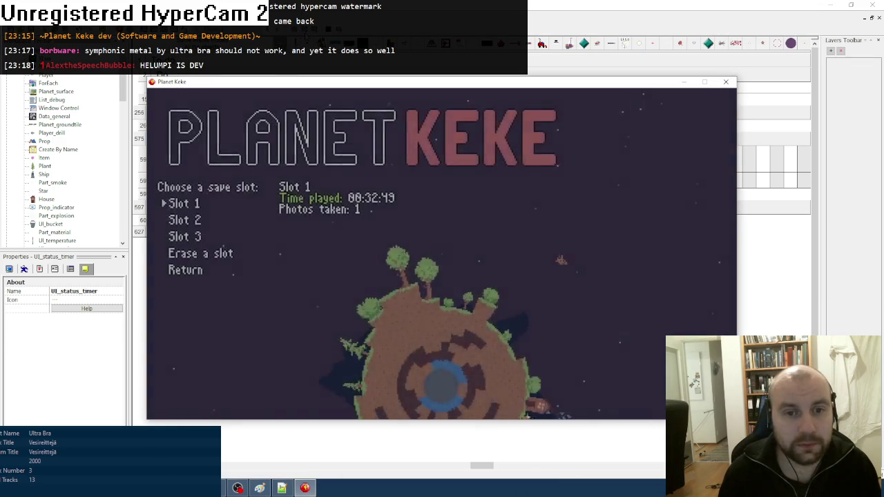
key(Return)
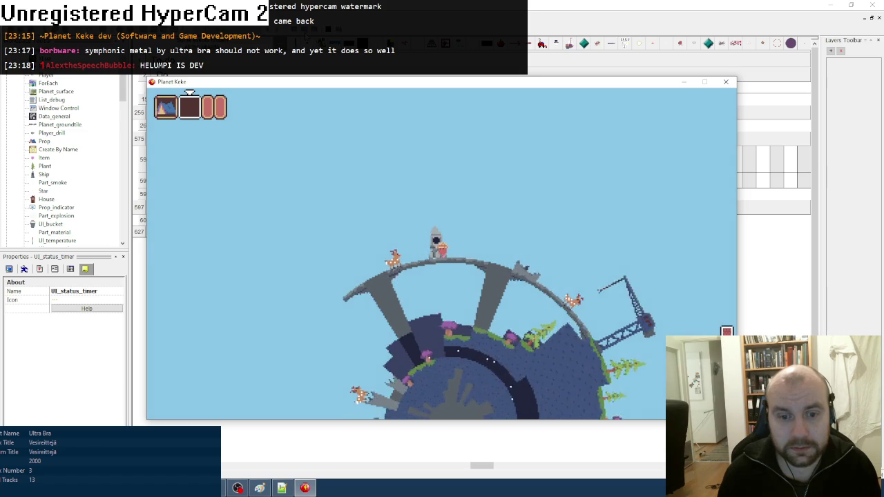
key(Up)
key(Right)
key(Left)
key(Return)
key(Escape)
key(Right)
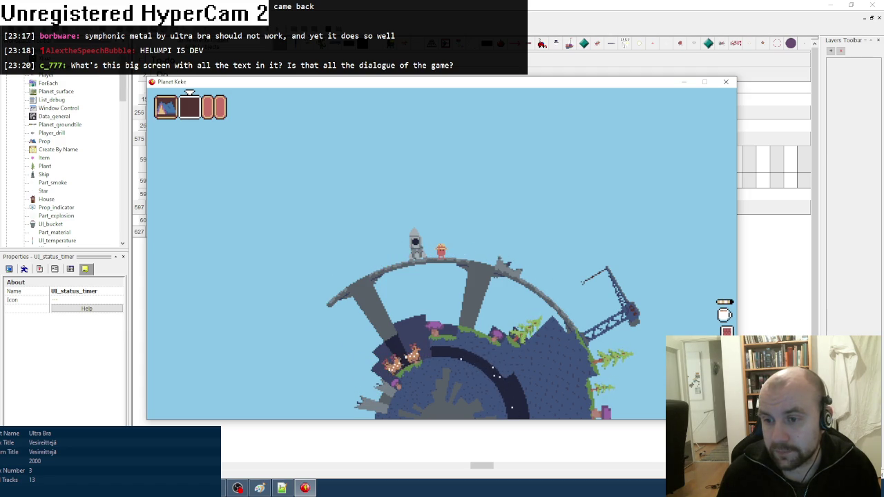
click(726, 82)
key(alt+Tab)
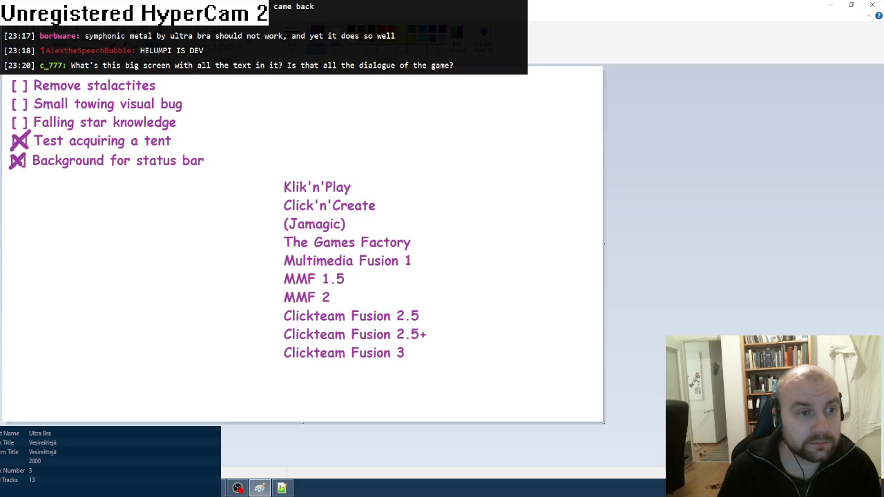
- Draw an arrow from 'Falling star knowledge' to a PROBLEM note saying it requires breathing in space
drag(189, 124, 264, 119)
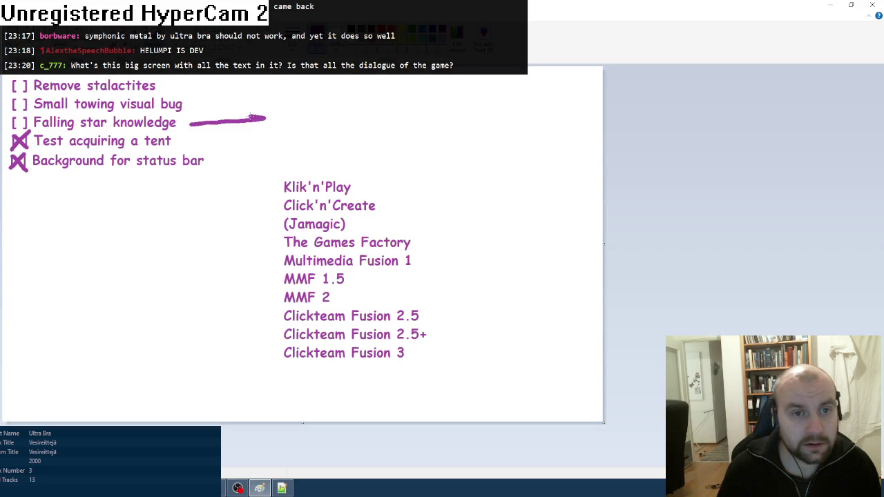
click(276, 110)
text(PROBLEM: Falling star requires breathing in space)
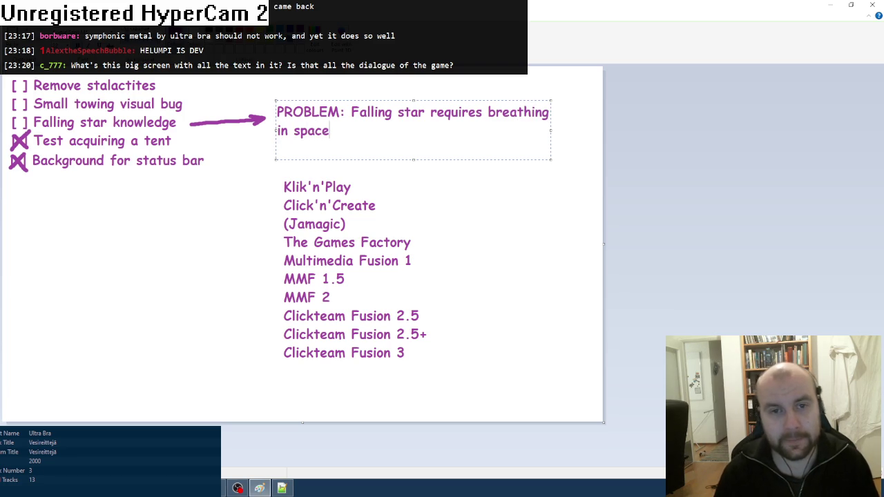
click(516, 196)
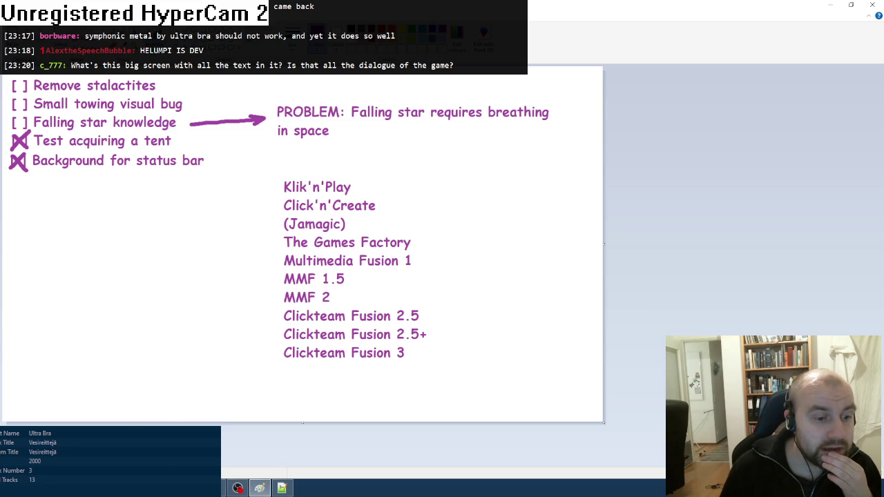
key(alt+Tab)
drag(480, 466, 594, 461)
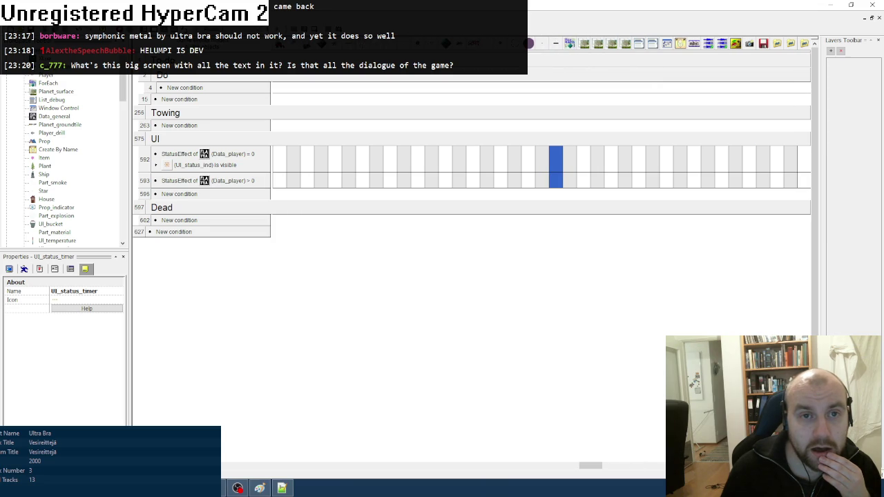
- Start a Planet Keke test run and load into gameplay
key(Return)
key(Return)
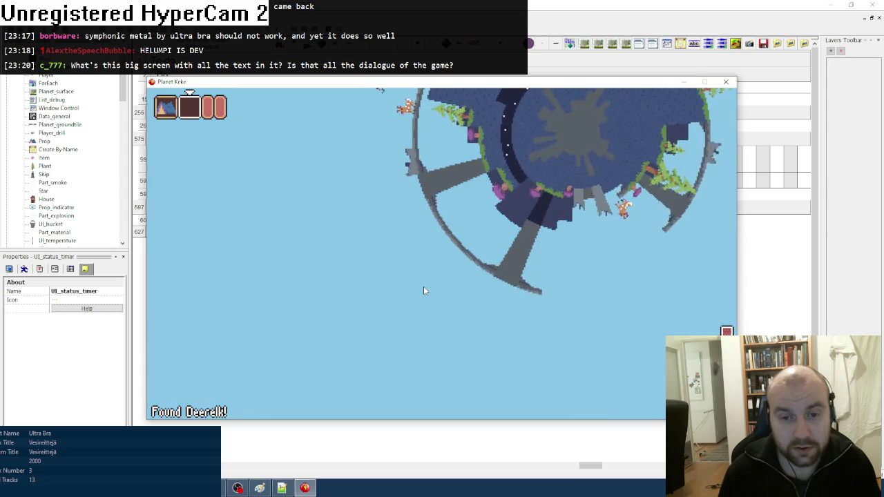
- Launch the rocket off the planet, fly around, then close the game window
key(Up)
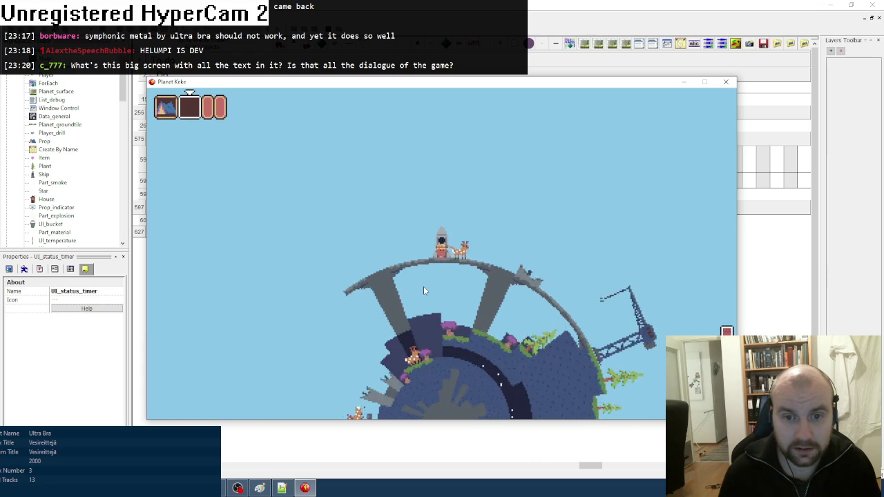
click(726, 82)
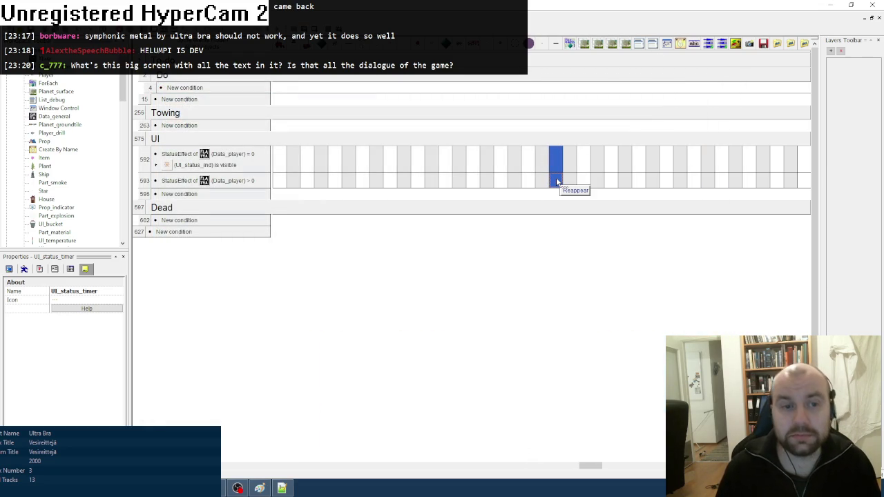
- Search all Lua files for 'respawn' and view the TOWSTATUS block of gameplay.lua's respawn function
click(282, 488)
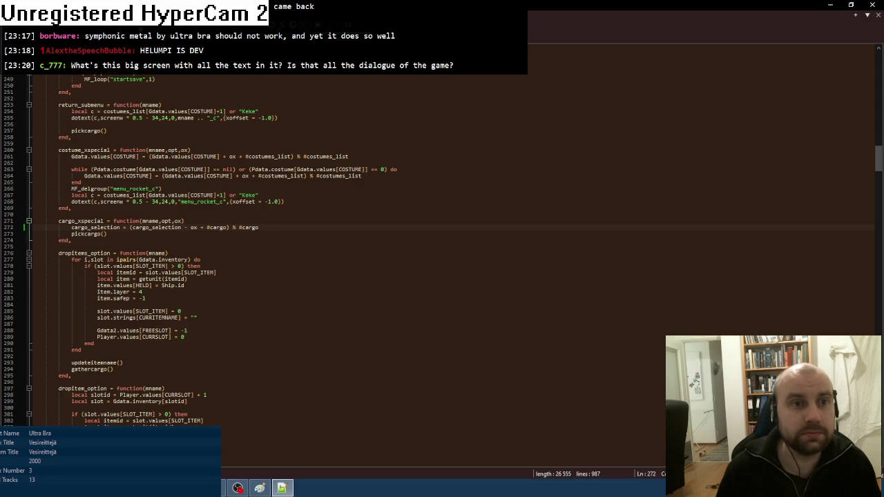
key(ctrl+f)
click(578, 298)
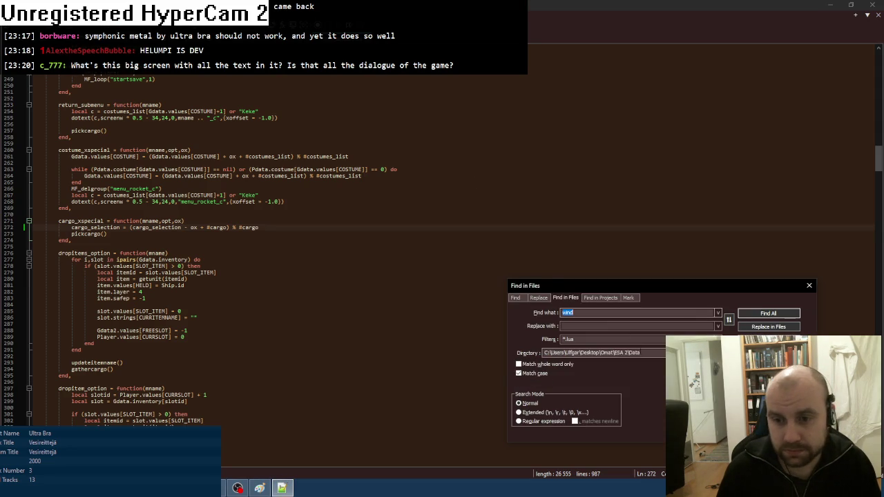
click(589, 313)
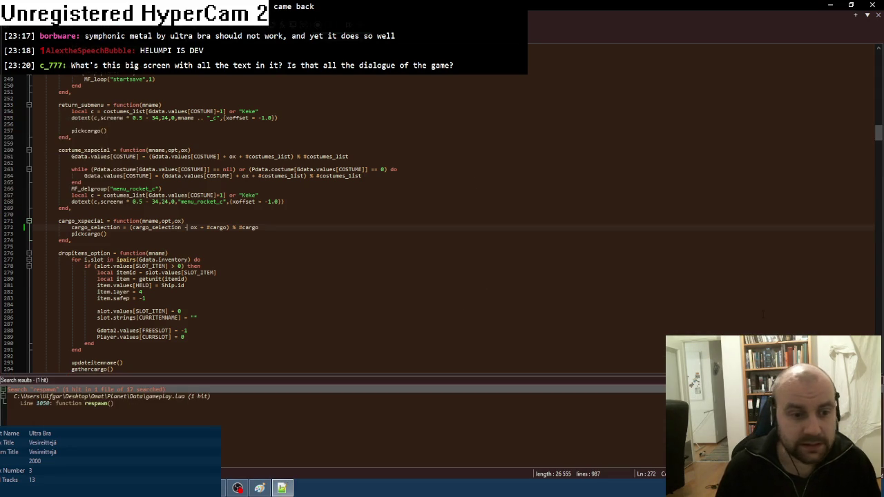
double_click(96, 403)
scroll(150, 333, down, 15)
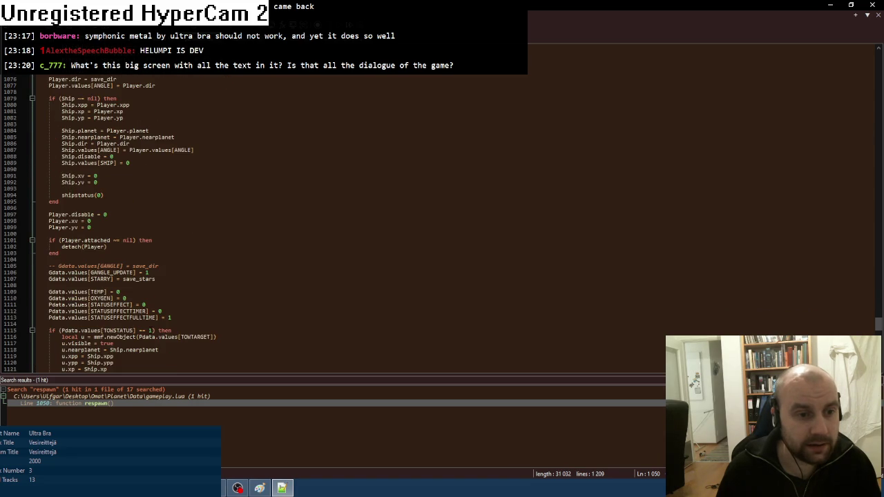
scroll(150, 329, down, 3)
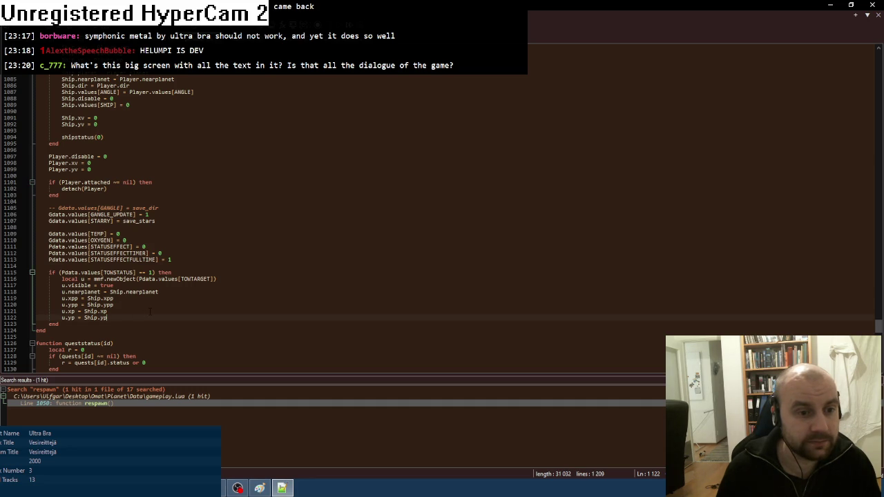
key(ctrl+f)
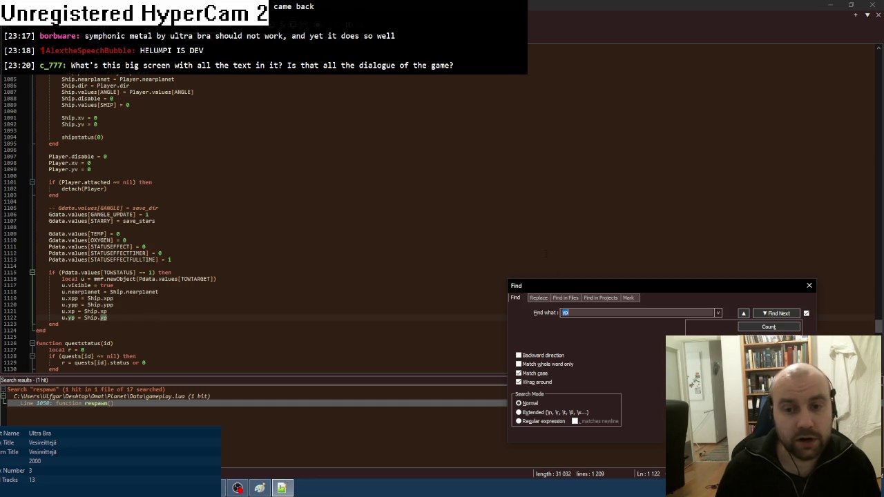
- Search all Lua files for 'setpos' and inspect the setpos function definition
click(562, 299)
text(setpos)
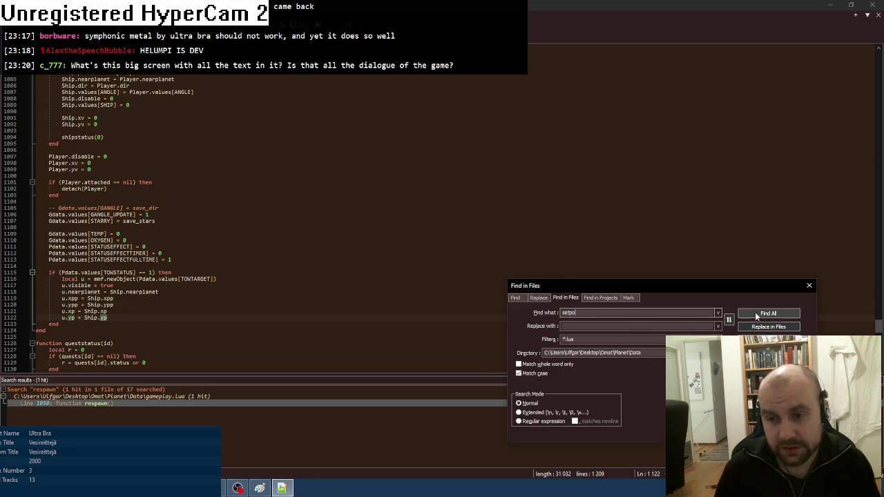
click(756, 312)
scroll(331, 403, down, 1)
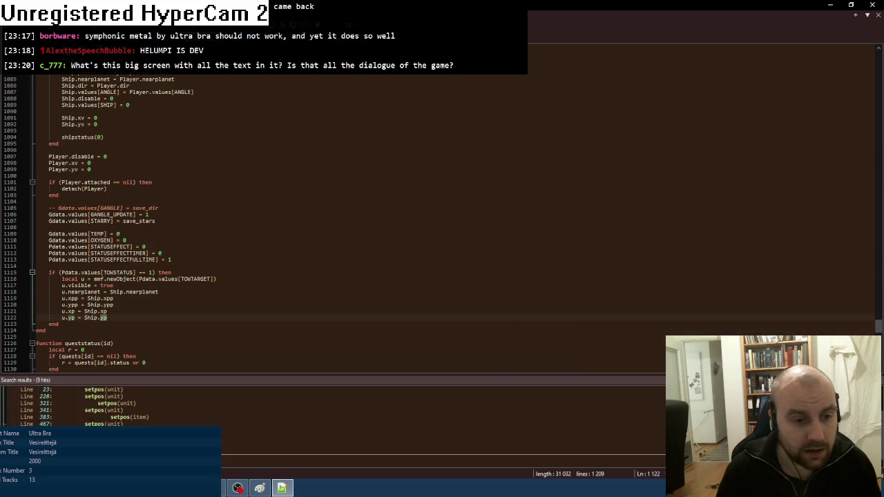
key(F4)
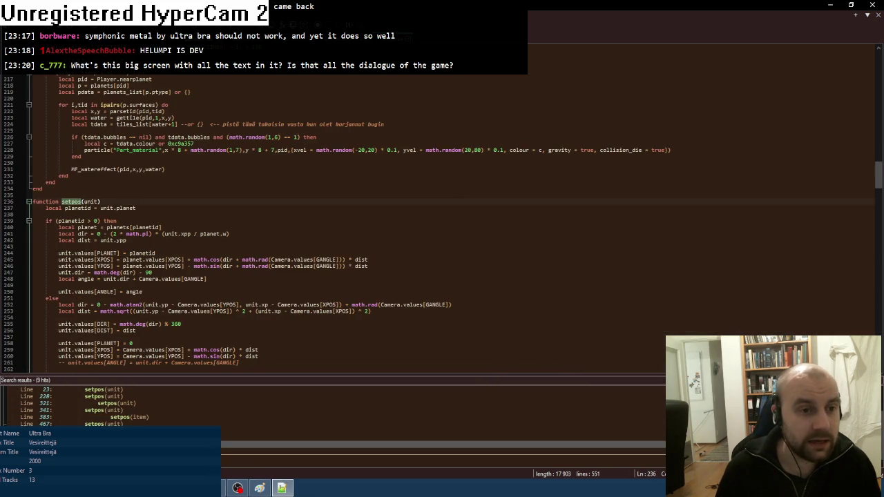
scroll(158, 329, down, 8)
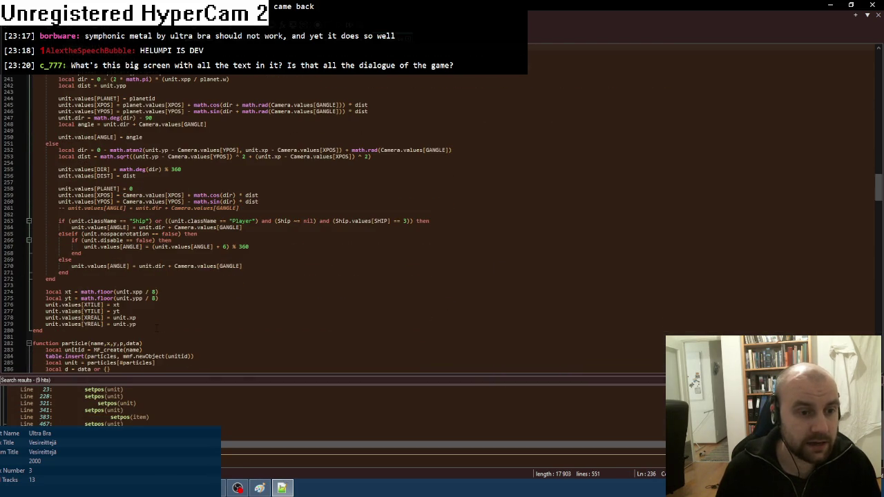
scroll(157, 329, up, 1)
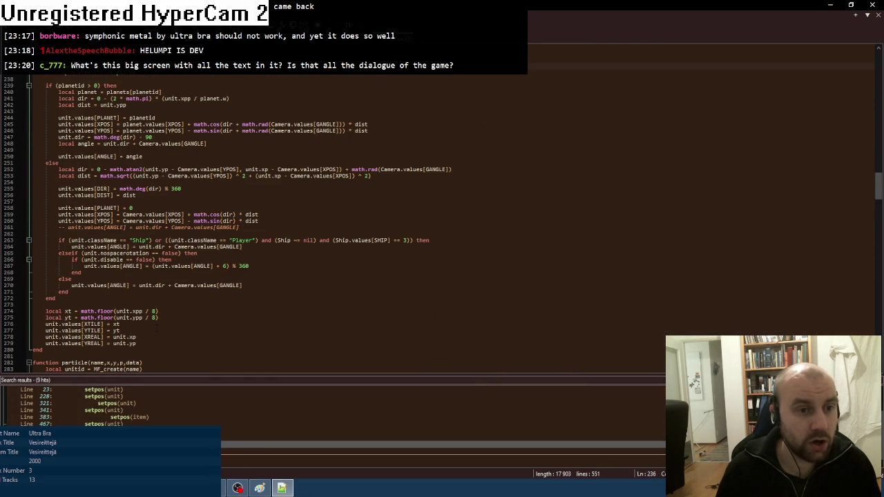
scroll(158, 329, up, 1)
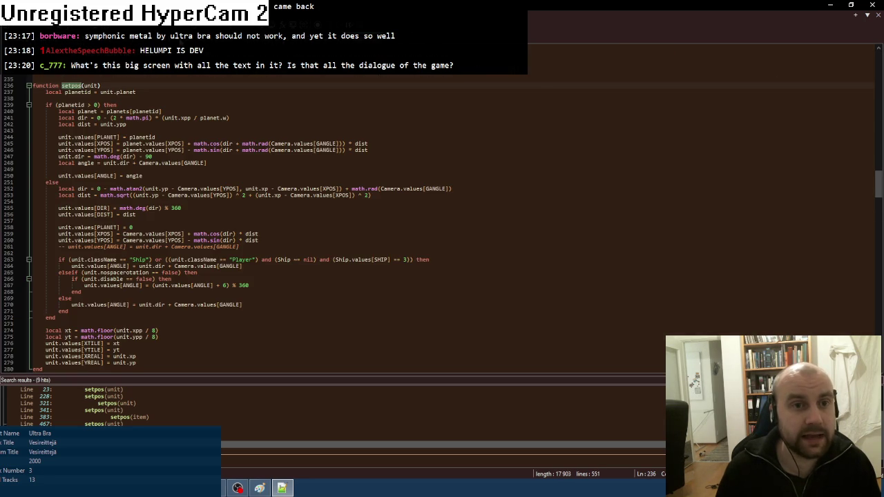
- Add a setpos(u) call after u.yp = Ship.yp in the respawn TOWSTATUS block
key(ctrl+Tab)
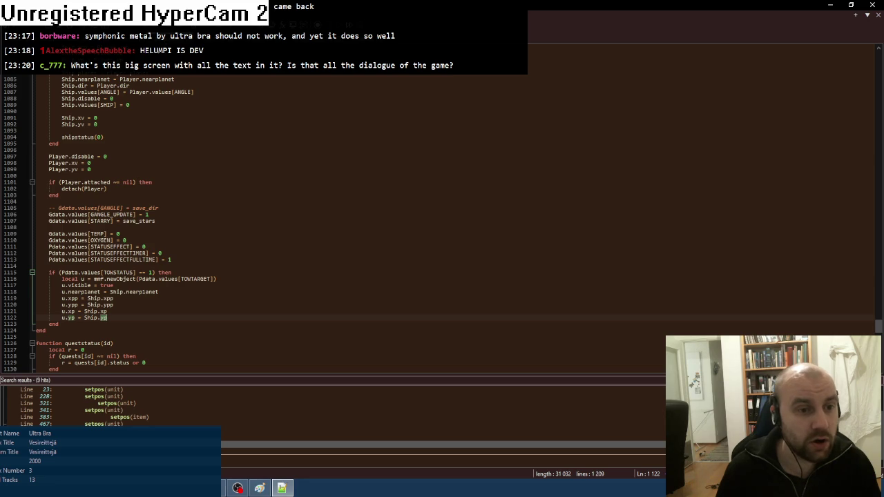
key(Return)
text(se)
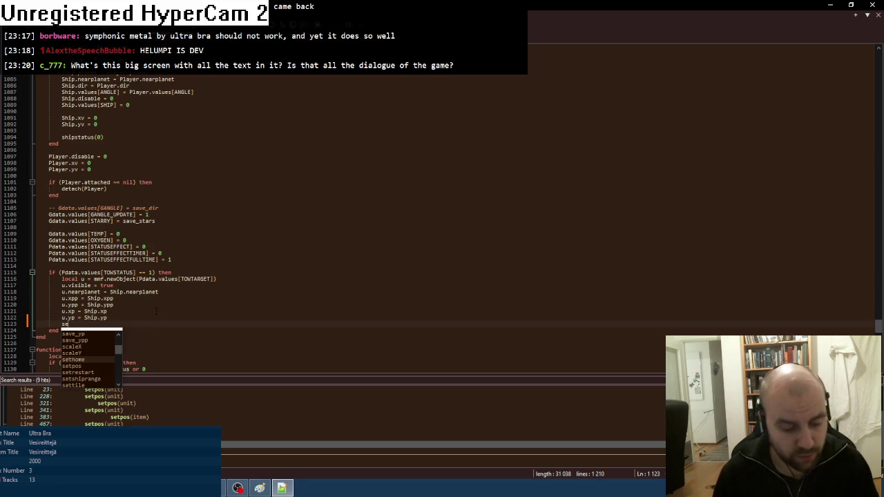
text(tpos(u,)
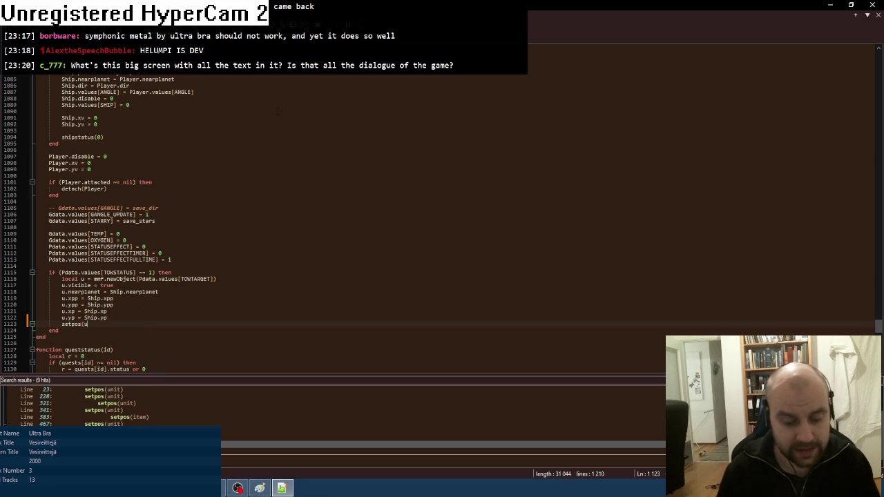
key(ctrl+Tab)
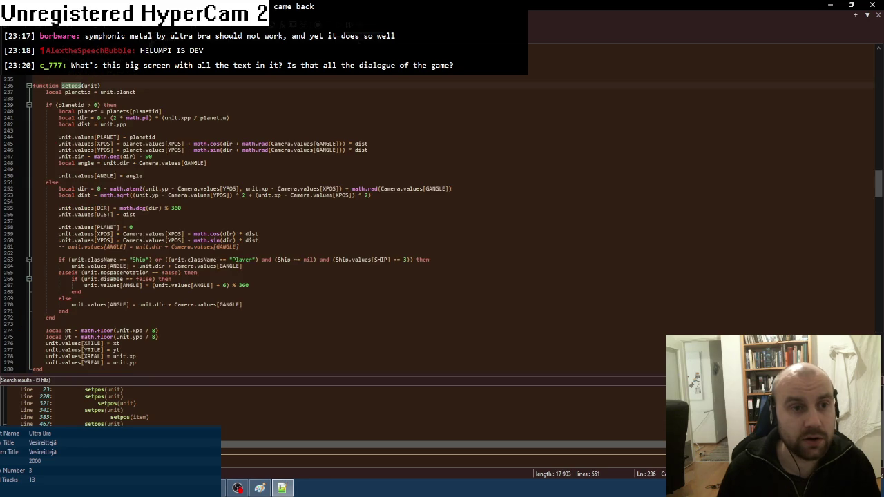
key(ctrl+Tab)
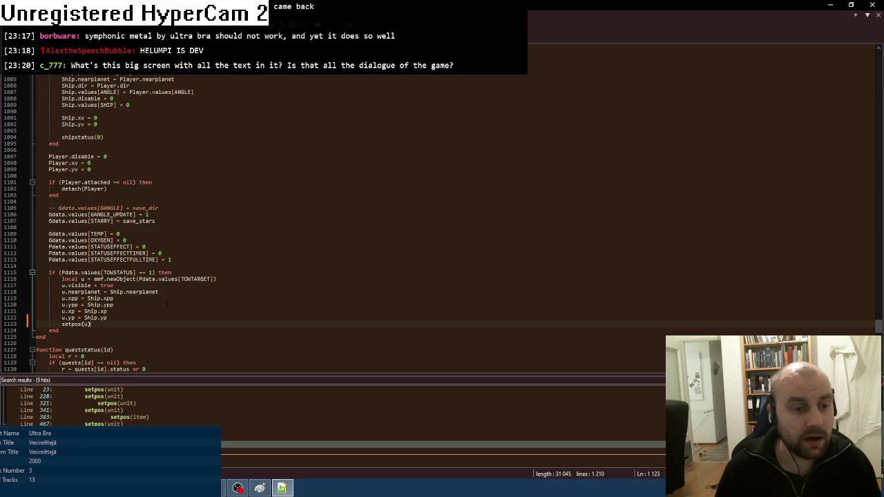
key(alt+Tab)
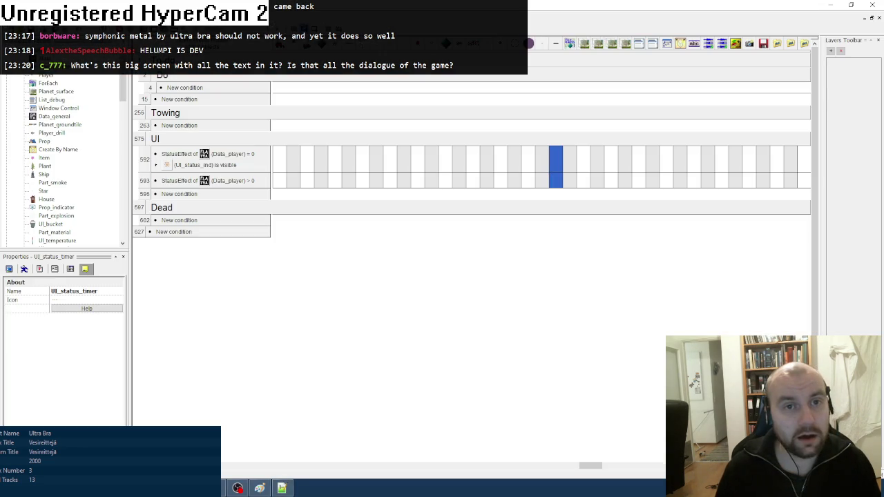
key(F8)
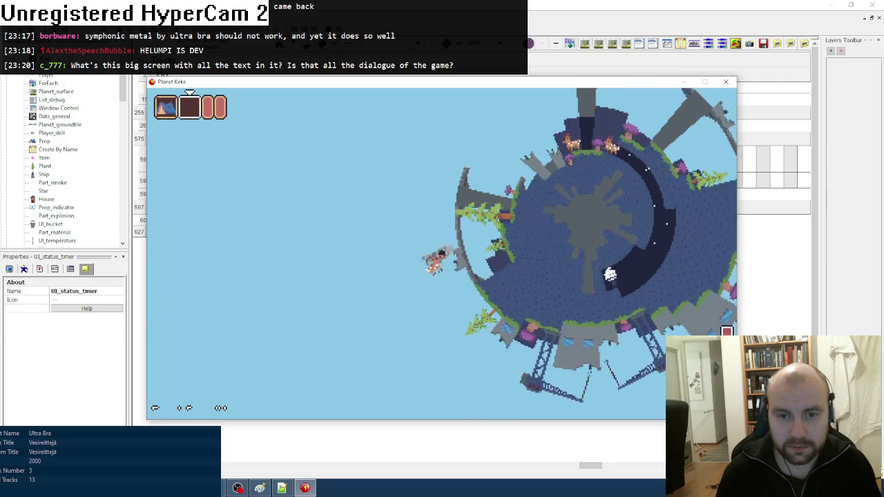
click(725, 82)
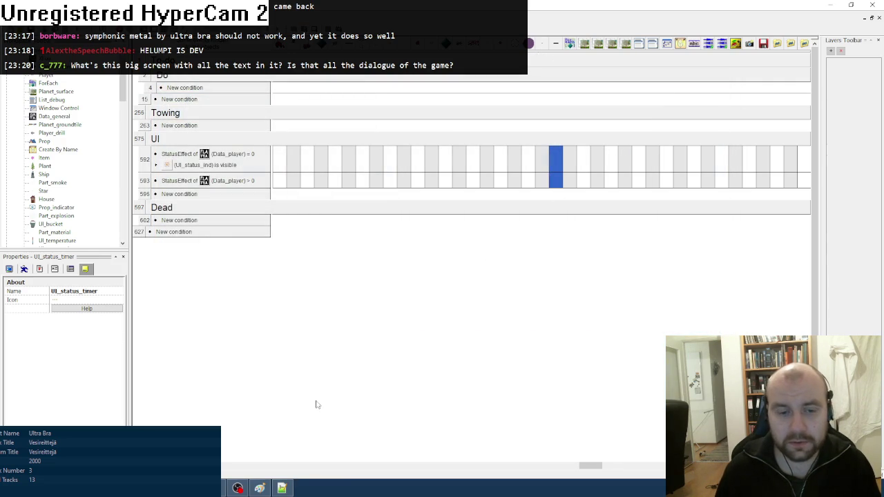
click(282, 488)
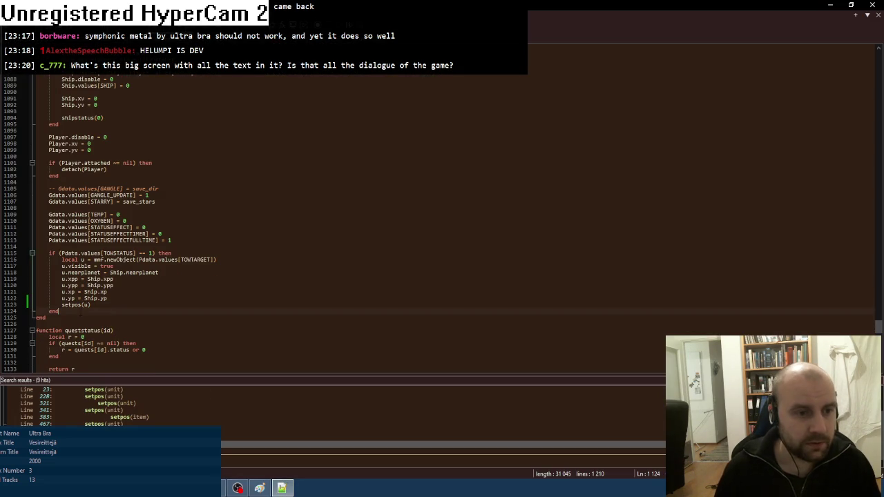
- Add MF_loop("respawn",1) below the towing block at the end of respawn()
key(Return)
key(Return)
text(MF_loo)
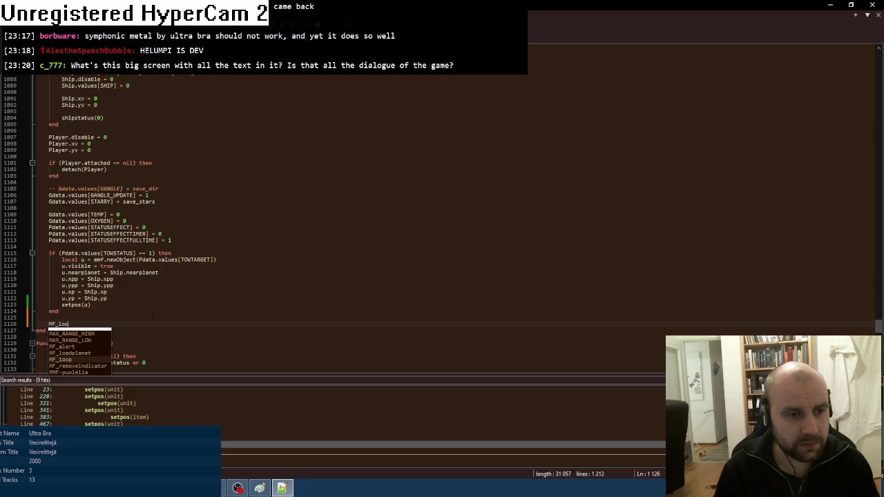
text(p("resp)
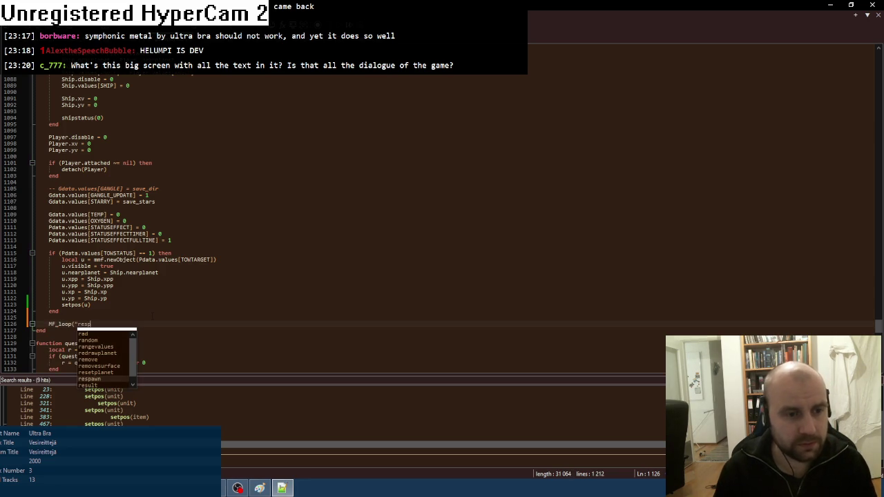
text(awn",1))
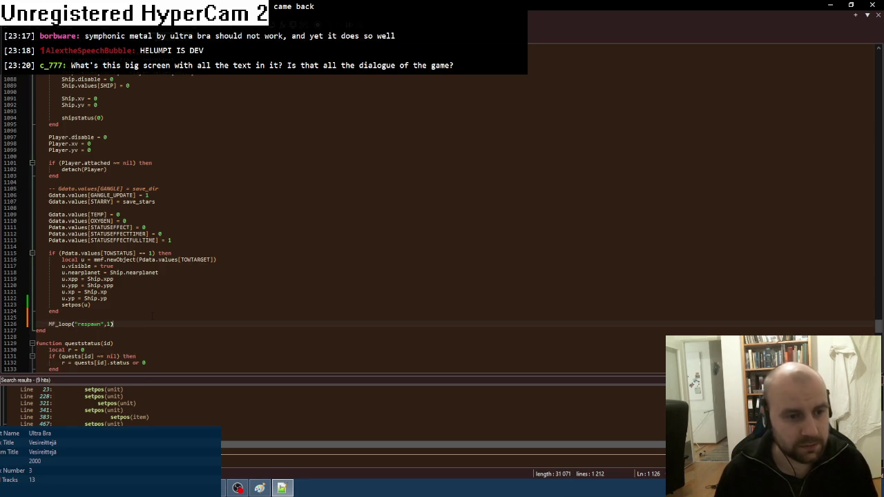
key(alt+Tab)
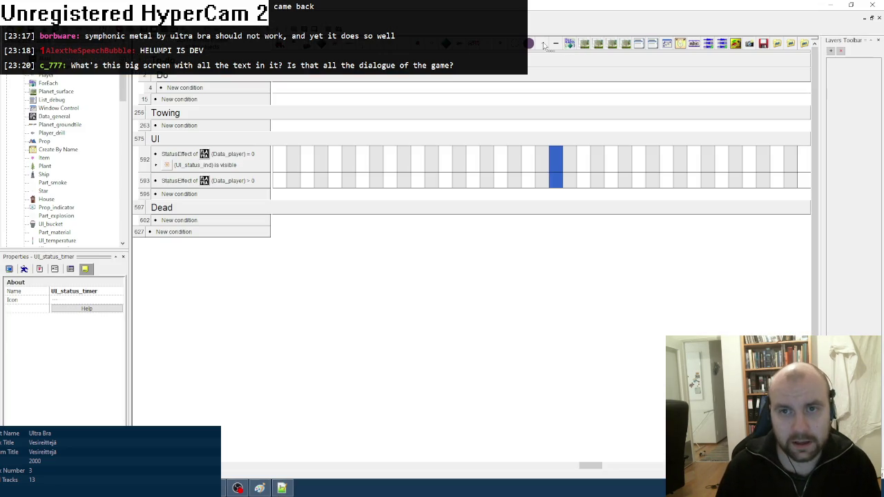
- Filter to Towingcable events and add a Dead-group event triggered On loop "respawn"
click(543, 45)
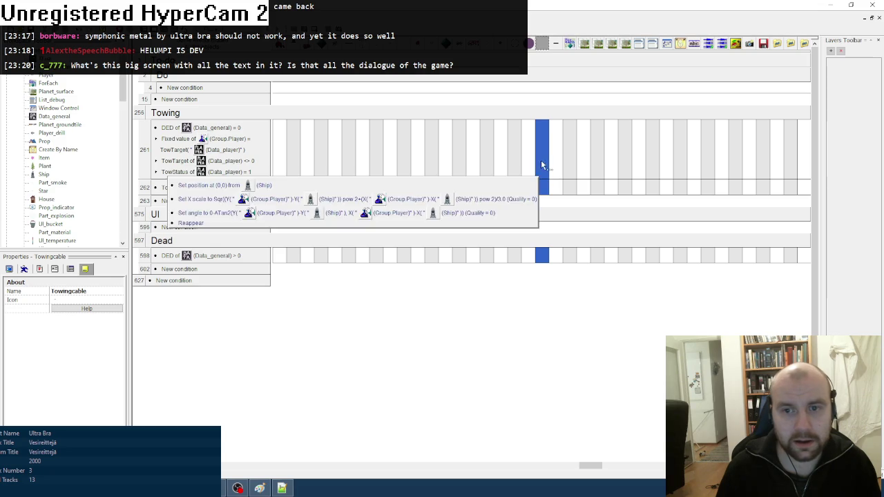
mouse_move(540, 256)
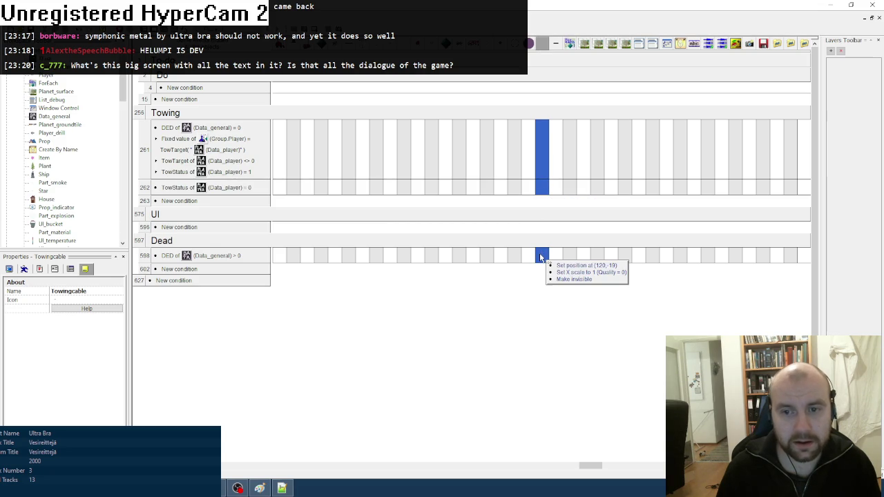
click(179, 268)
right_click(102, 164)
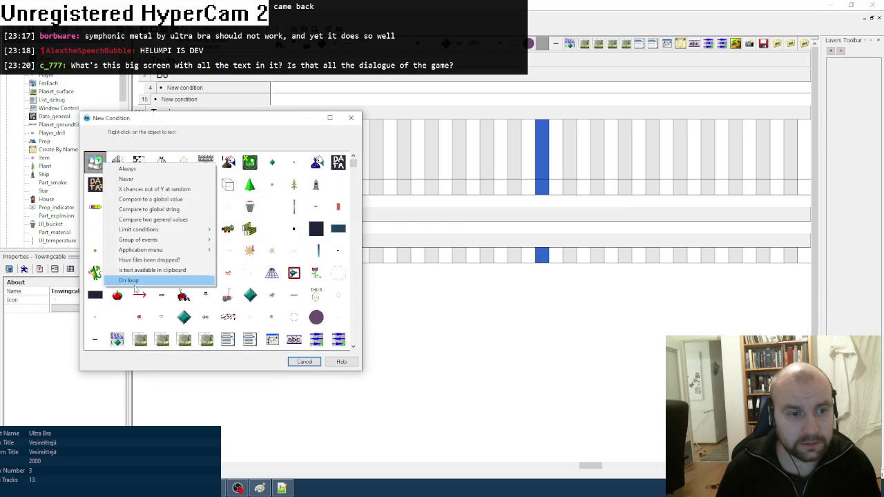
click(131, 280)
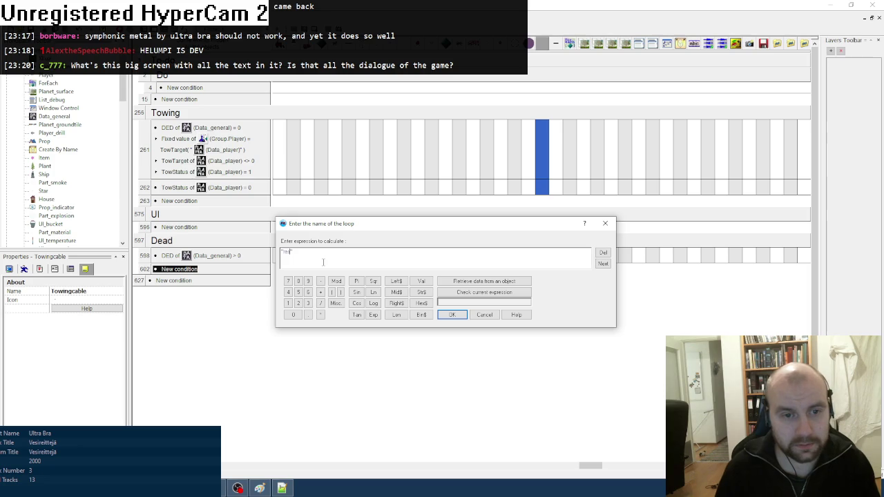
text(pawn)
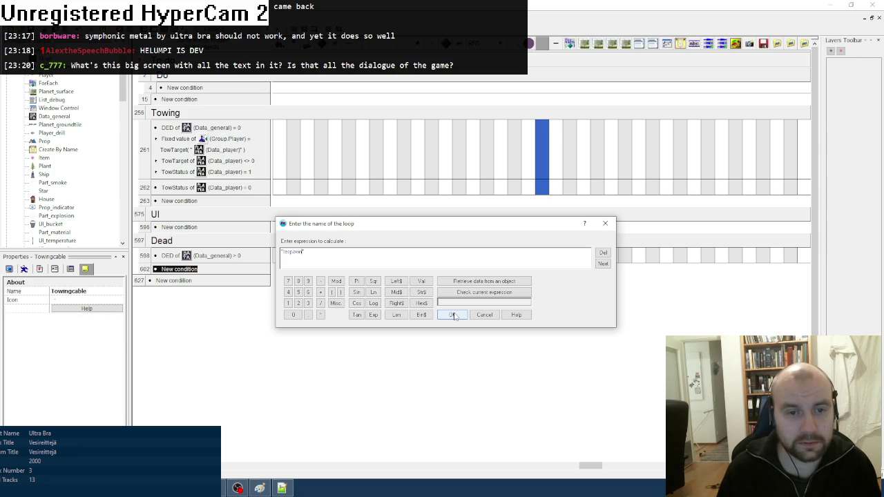
click(452, 315)
- Paste the TowTarget condition into the On loop "respawn" event and open its action menu
mouse_move(543, 167)
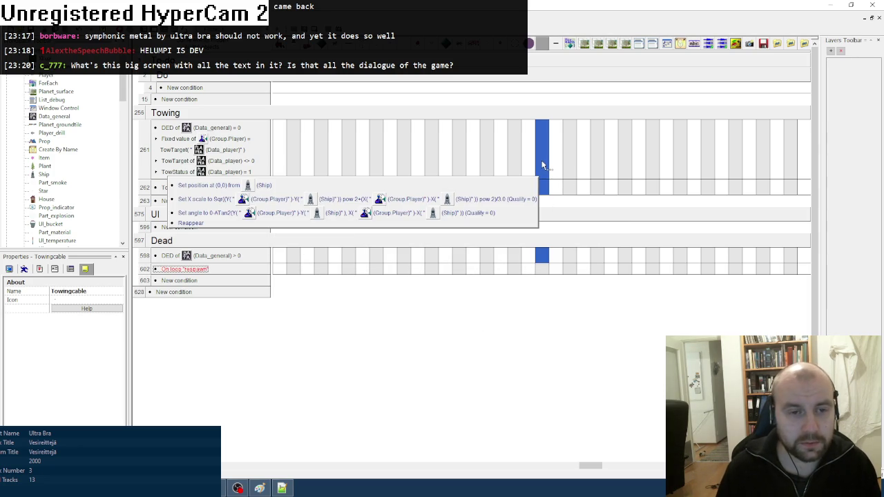
mouse_move(548, 192)
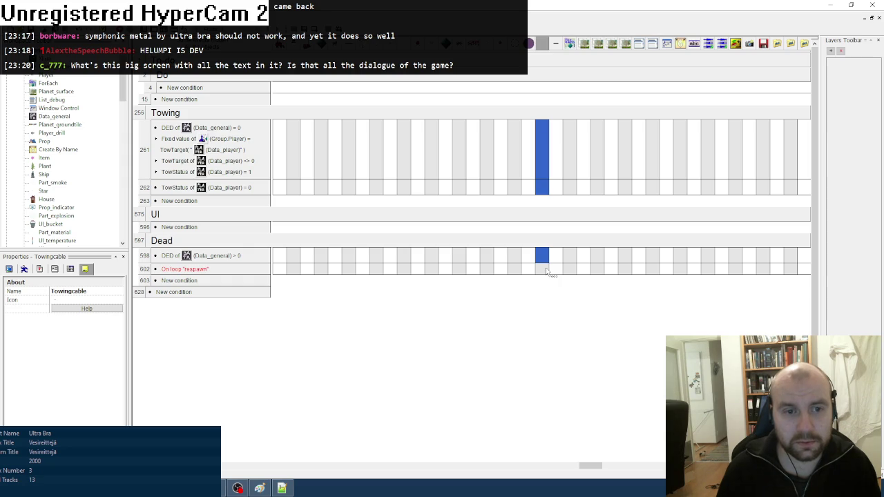
click(181, 269)
key(ctrl+v)
drag(561, 462, 228, 464)
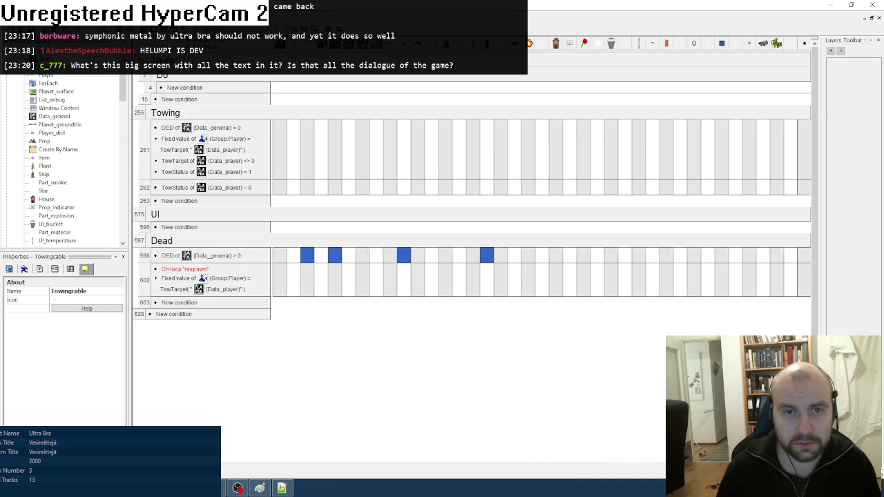
click(319, 287)
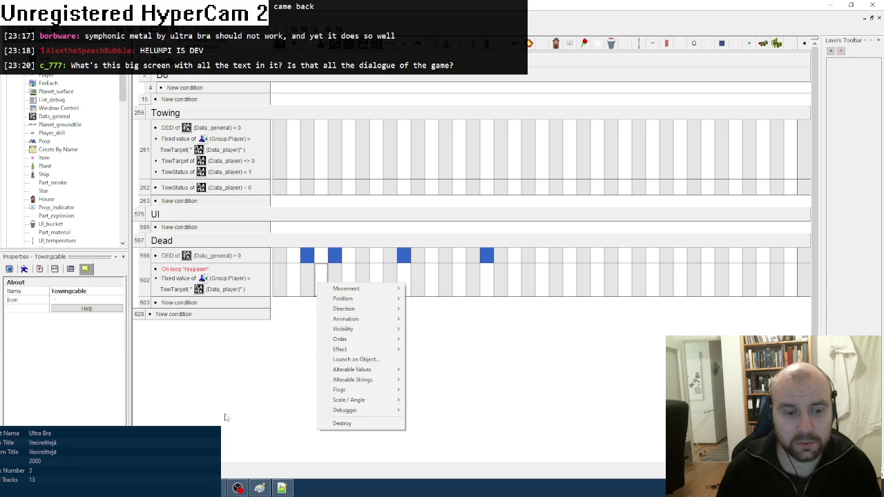
click(233, 394)
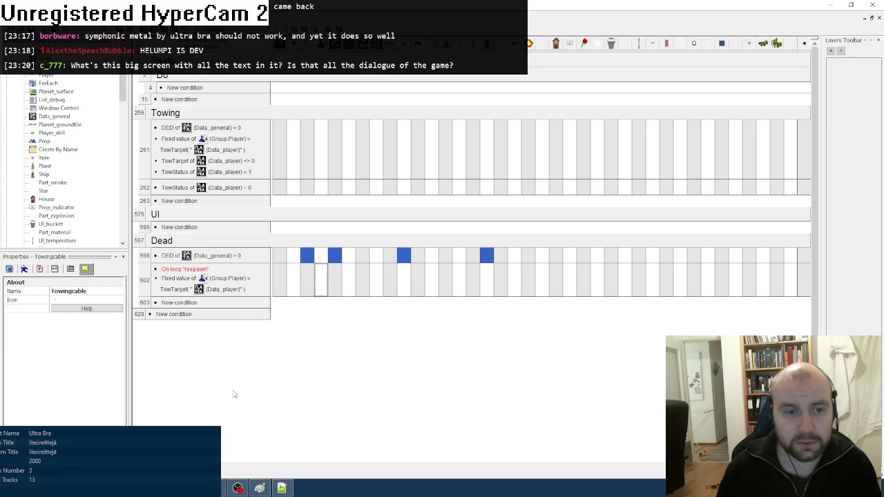
click(320, 283)
click(281, 488)
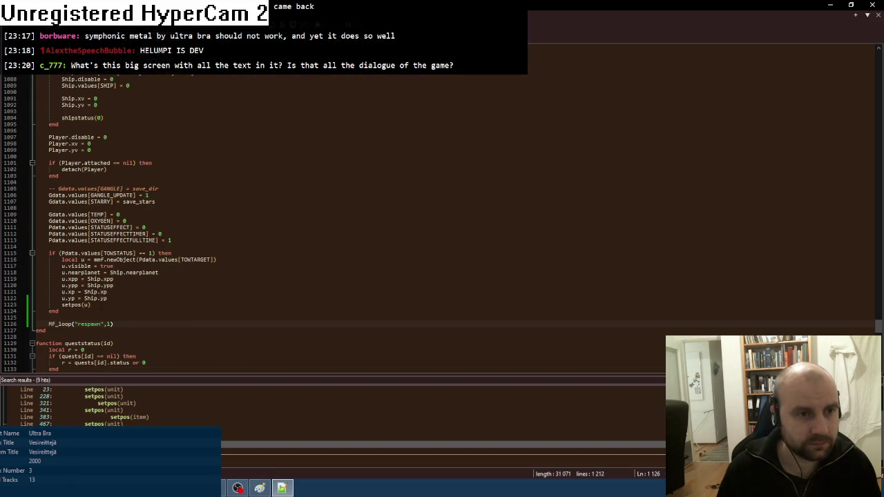
- Review the respawn code, then delete the TowTarget condition from event 602
scroll(276, 221, up, 3)
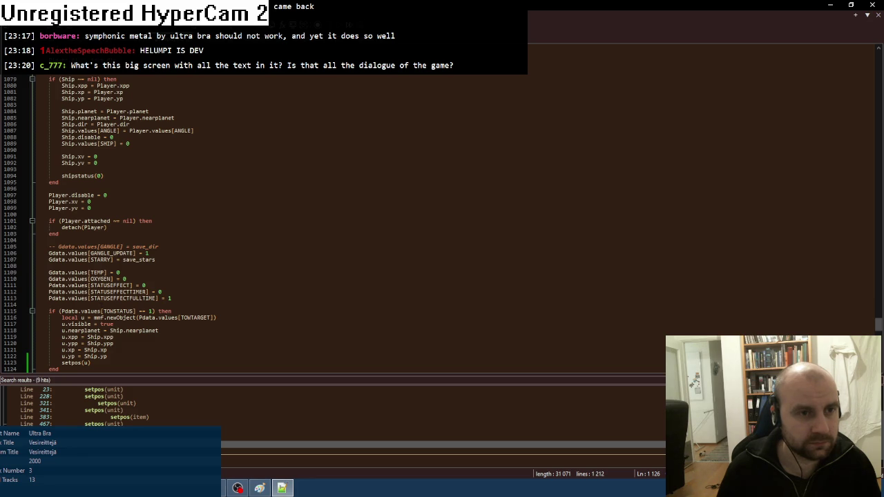
scroll(276, 221, down, 3)
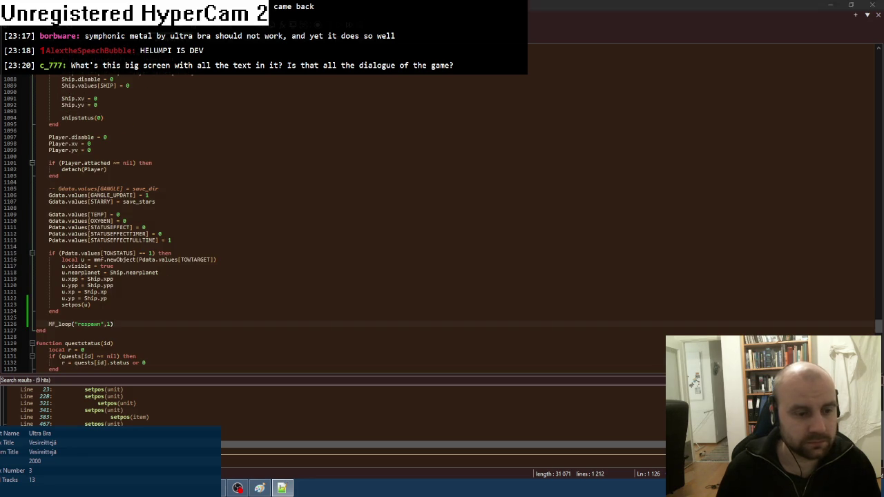
key(alt+Tab)
right_click(228, 286)
click(246, 391)
- Enable the Towingcable action in the respawn-loop event
drag(292, 468, 576, 452)
right_click(626, 258)
key(Escape)
click(626, 257)
key(Return)
key(Return)
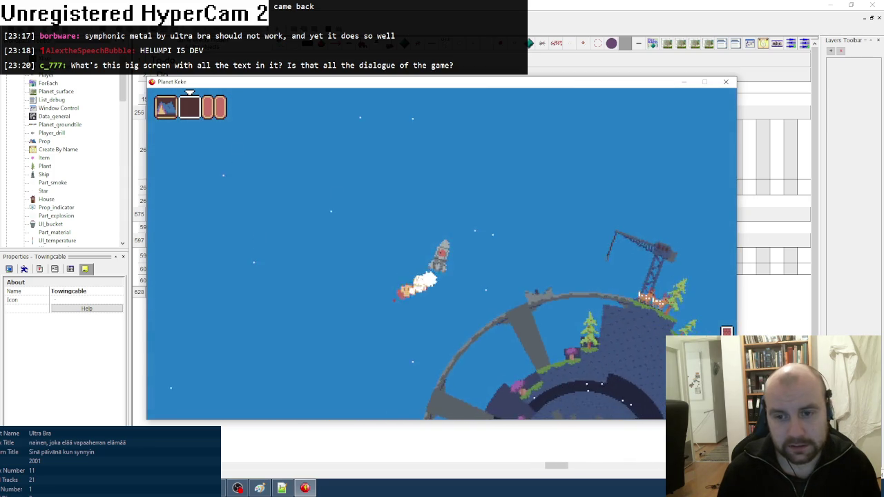
key(Up)
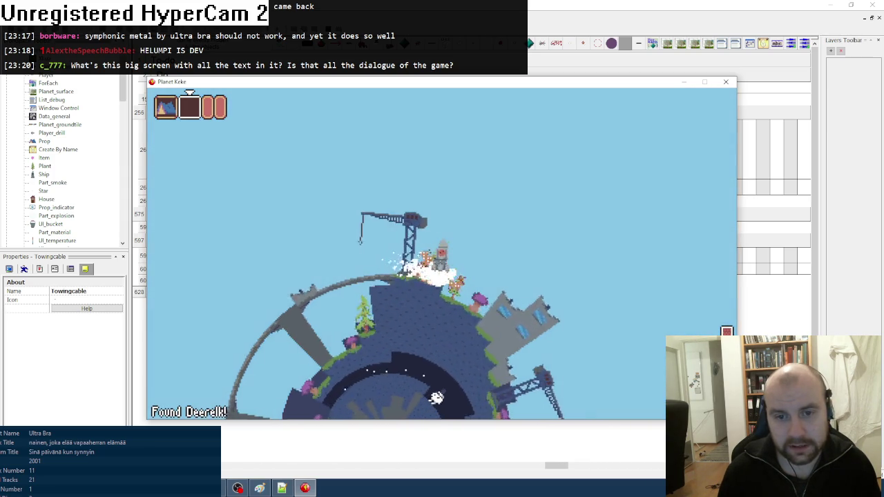
key(Right)
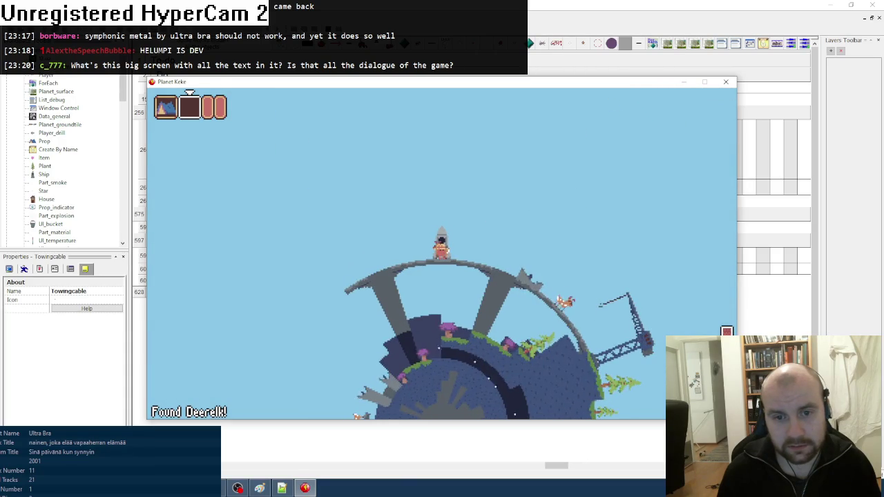
key(Up)
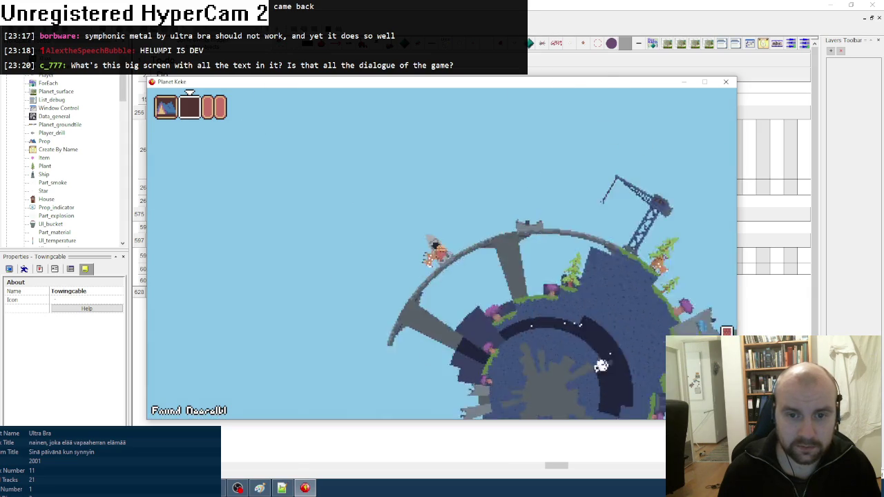
key(Up)
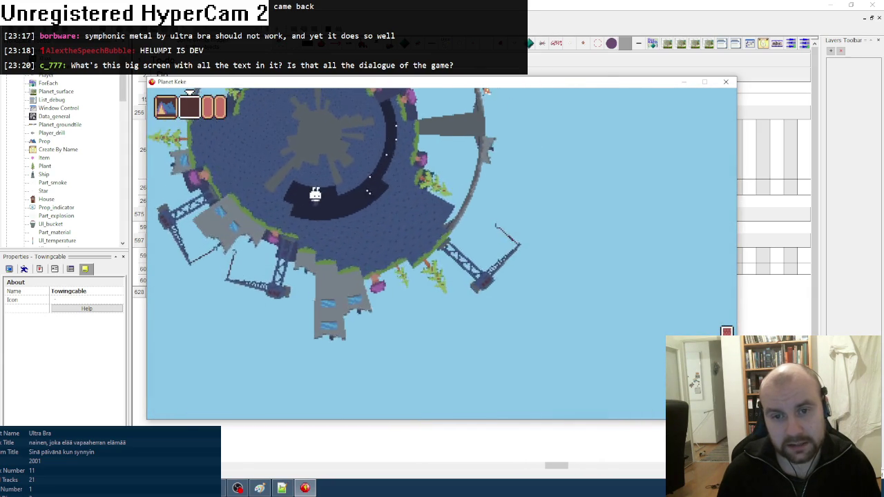
key(Up)
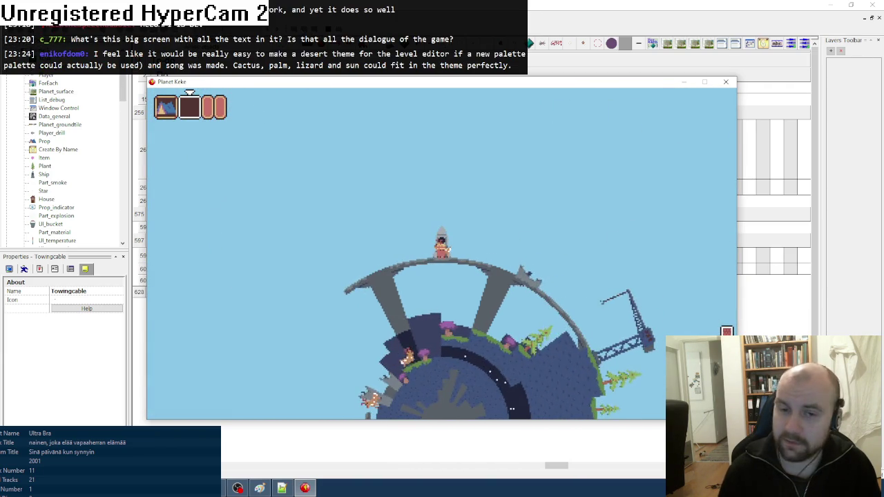
click(726, 82)
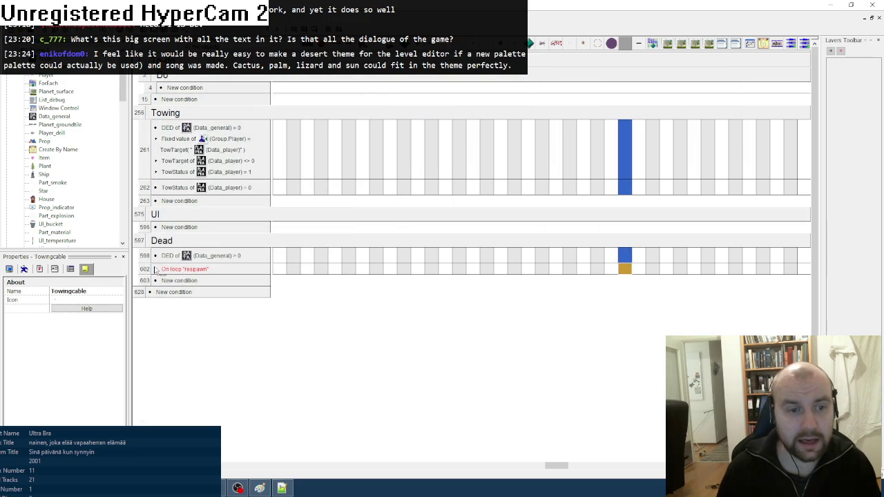
- Delete the On loop "respawn" event and the MF_loop("respawn",1) line in gameplay.lua
click(143, 270)
key(Delete)
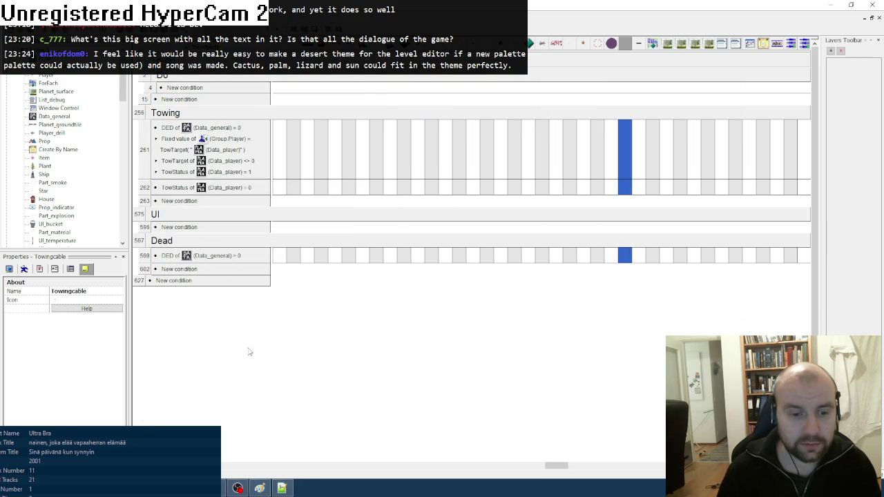
key(alt+Tab)
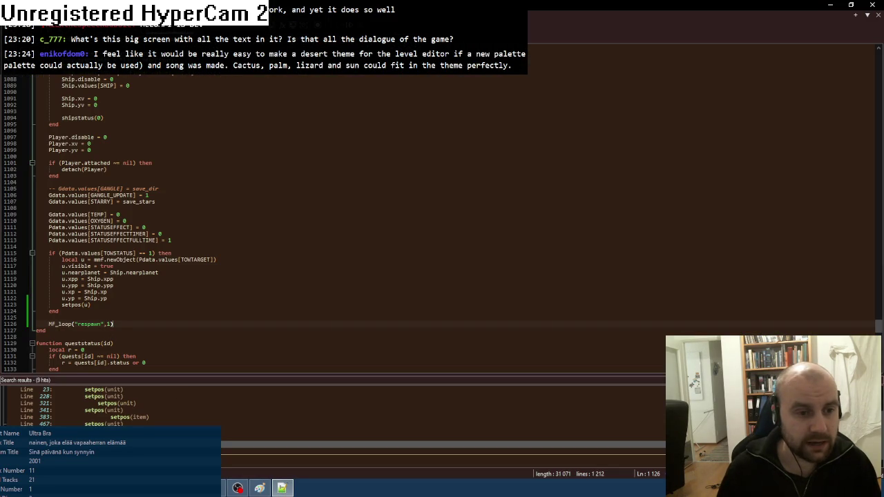
key(shift+Up)
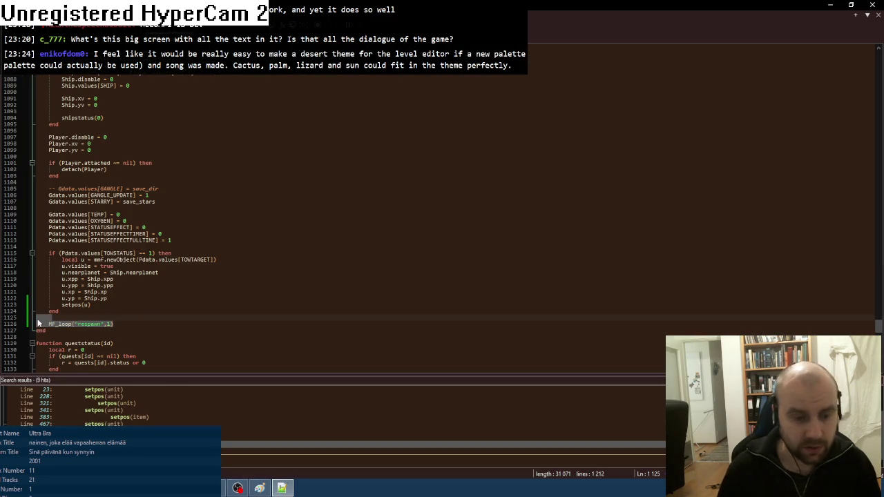
key(Delete)
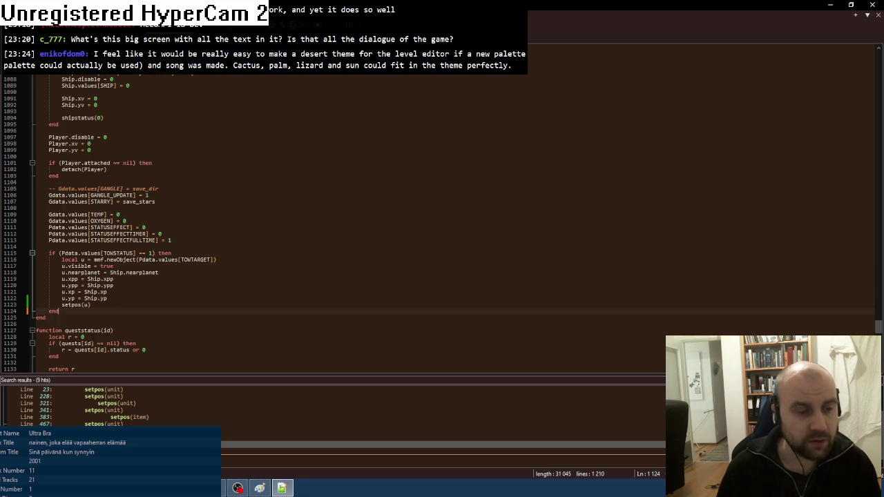
key(ctrl+z)
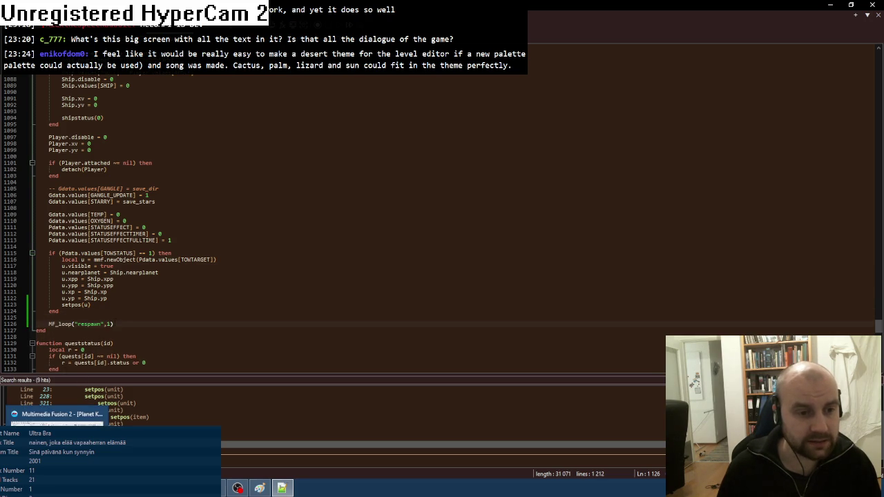
key(shift+Up)
key(Delete)
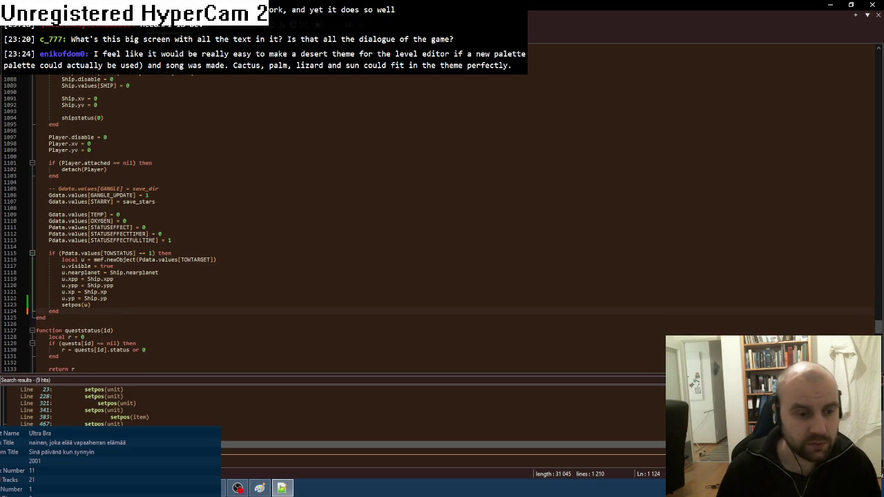
key(alt+Tab)
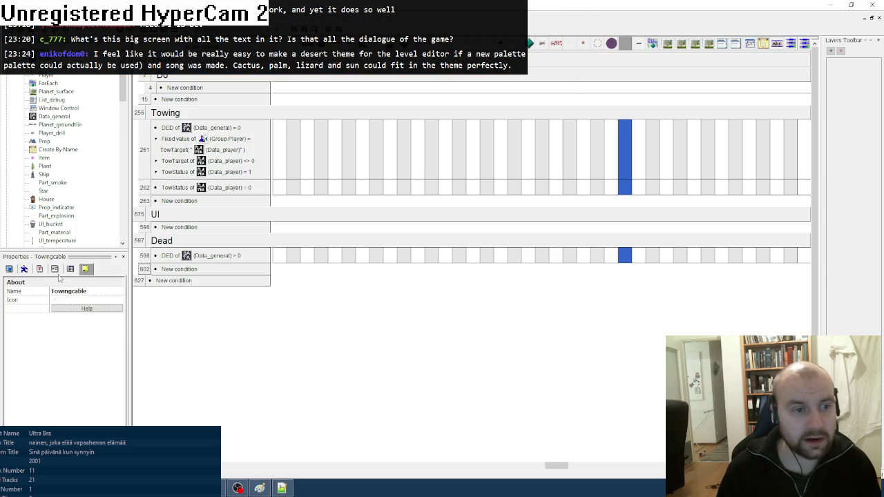
- Add a new alterable value named Cooldown to Towingcable
click(55, 269)
click(87, 298)
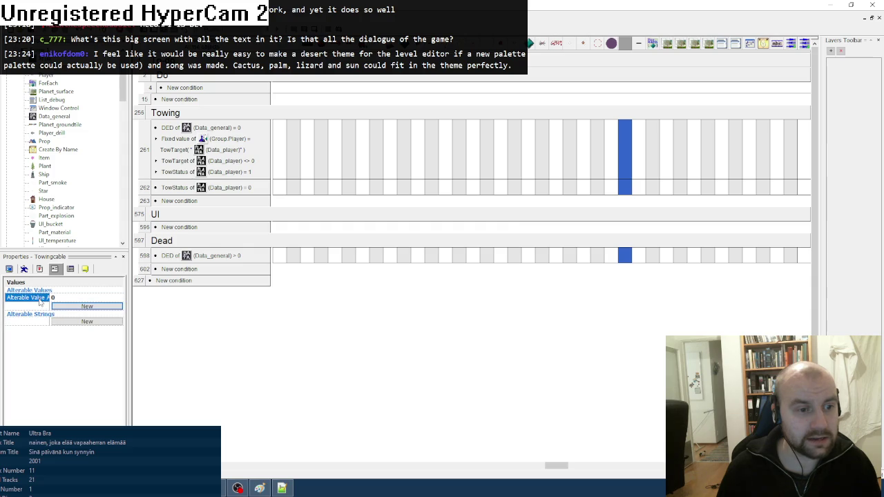
double_click(41, 298)
text(Cooldown)
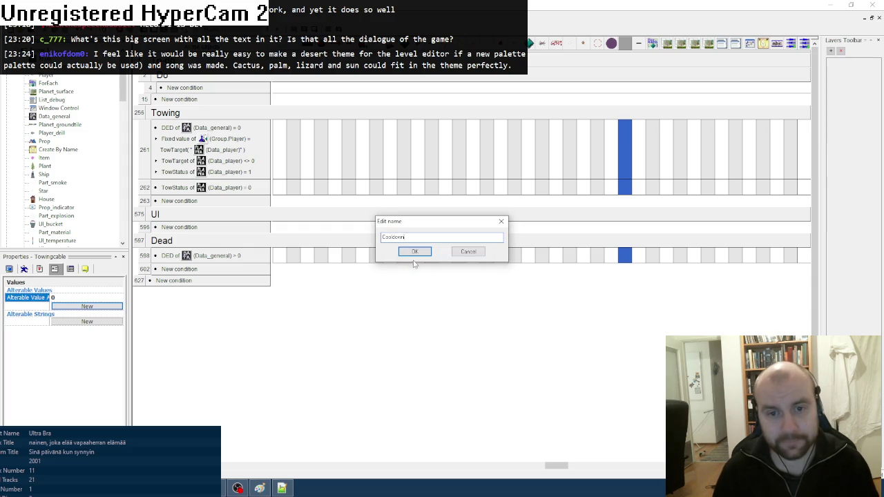
click(414, 253)
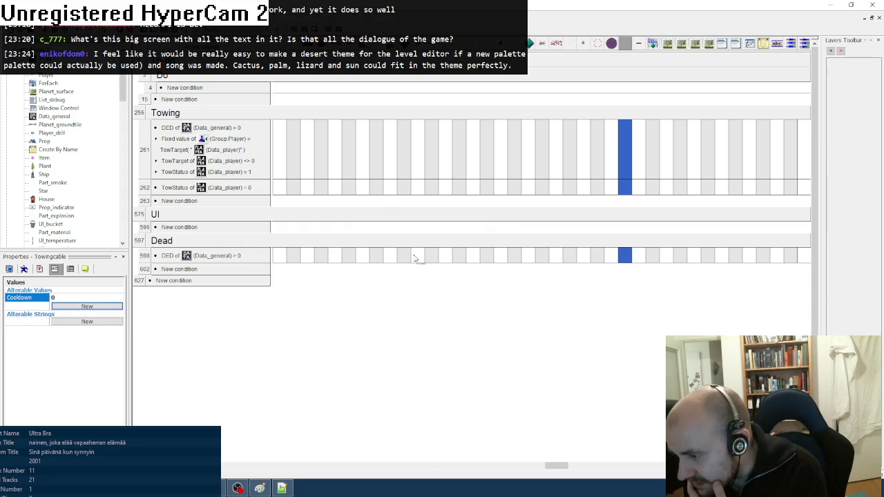
- Add a Set Cooldown action for Towingcable in the Dead event
click(283, 488)
scroll(205, 188, up, 4)
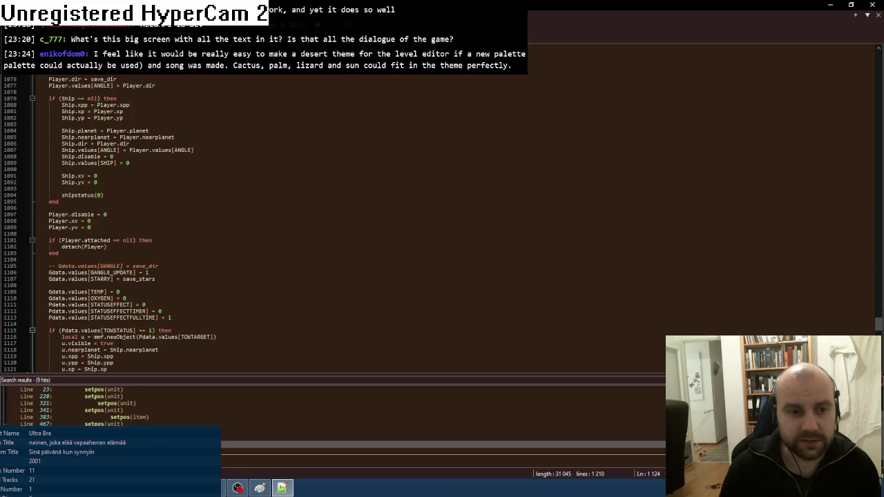
key(alt+Tab)
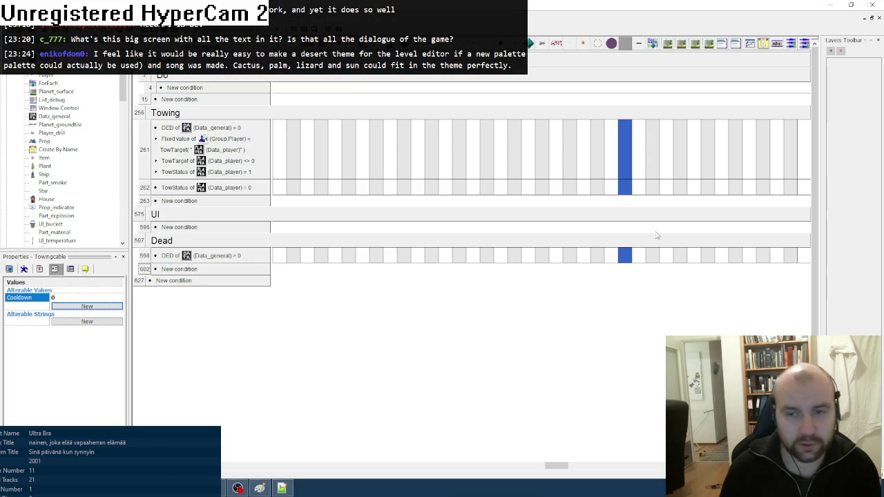
click(624, 255)
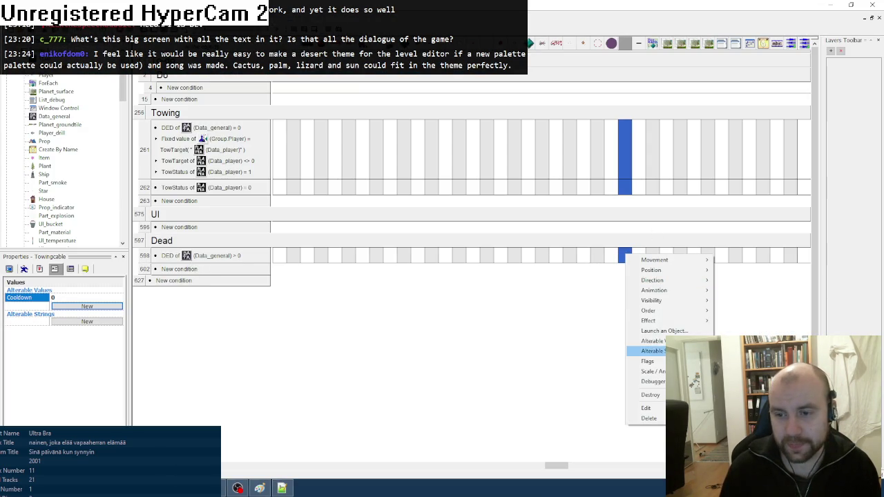
click(731, 341)
click(478, 214)
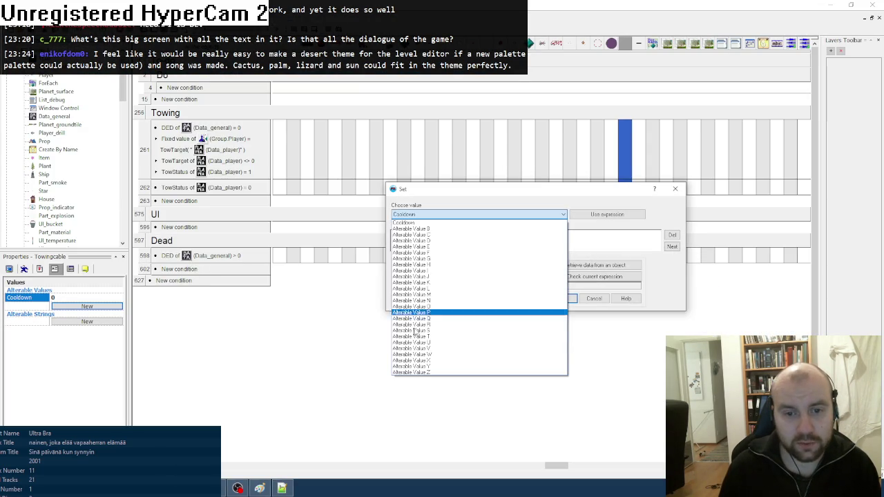
click(409, 224)
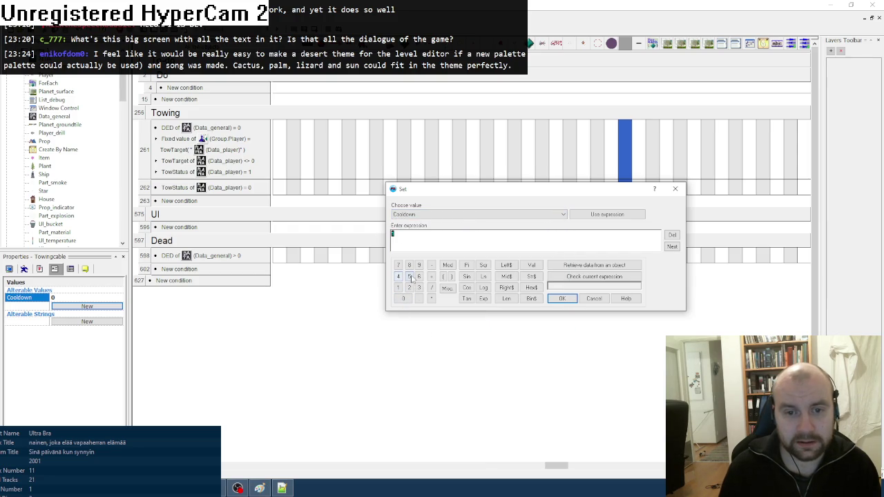
click(559, 298)
- Add a Cooldown > 0 event that subtracts from Towingcable's Cooldown
click(185, 269)
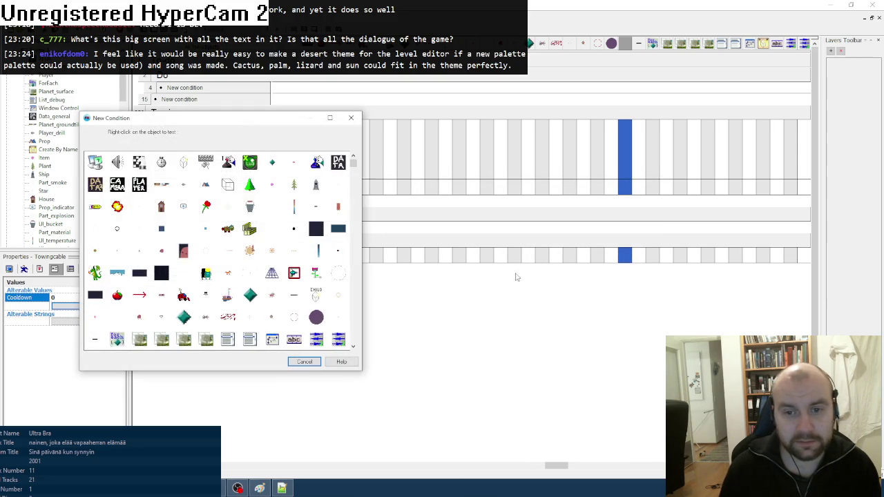
right_click(346, 316)
mouse_move(379, 389)
click(455, 389)
click(403, 220)
click(334, 257)
click(485, 303)
right_click(619, 279)
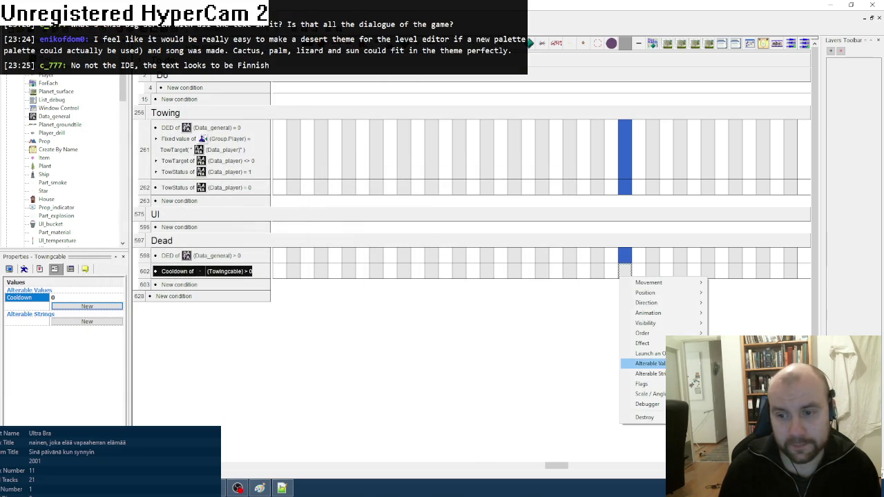
click(697, 384)
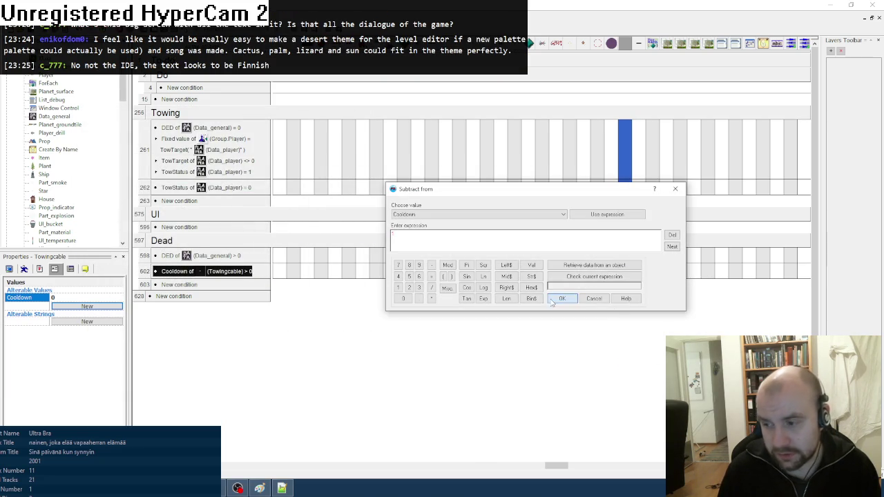
click(559, 299)
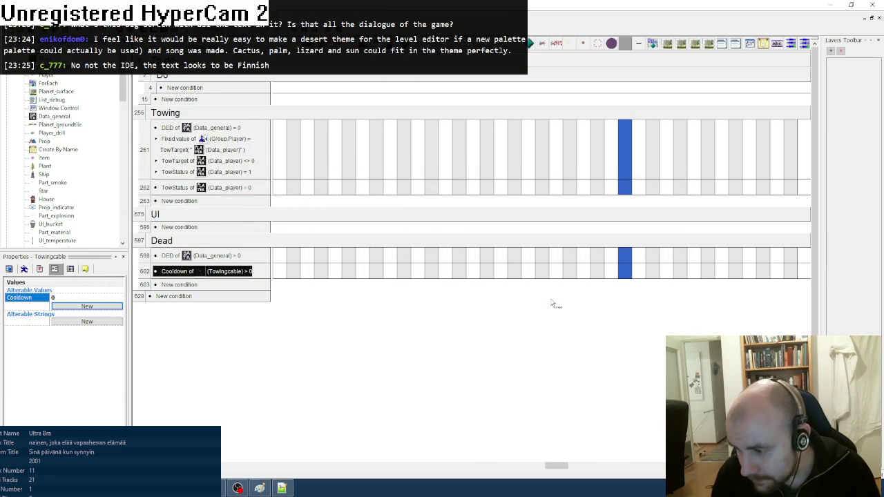
click(623, 45)
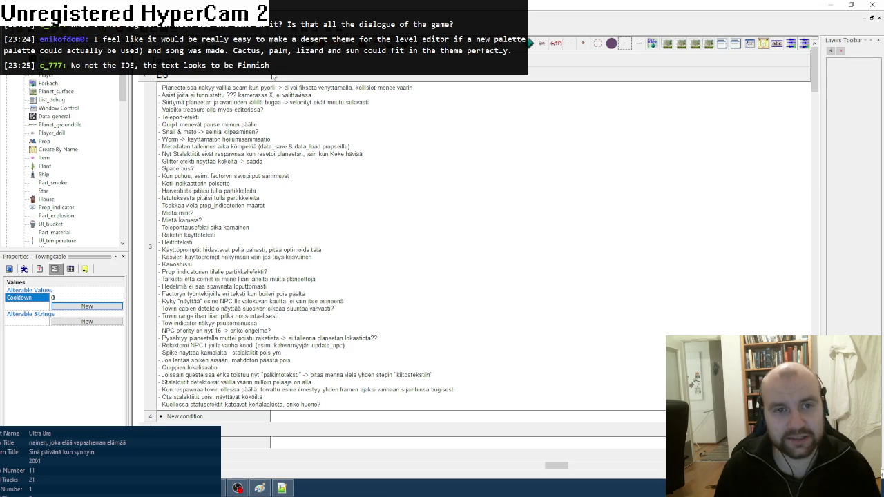
- Add a Towingcable Cooldown = 0 condition to the Towing event
click(626, 44)
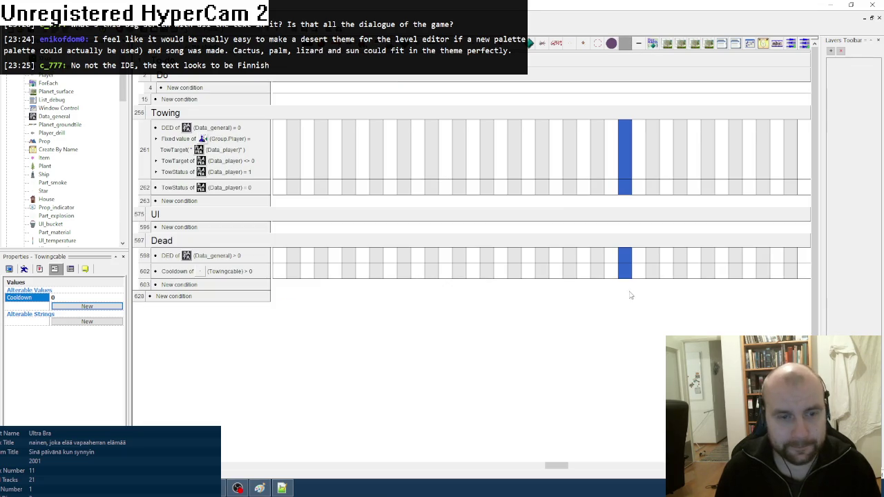
click(621, 157)
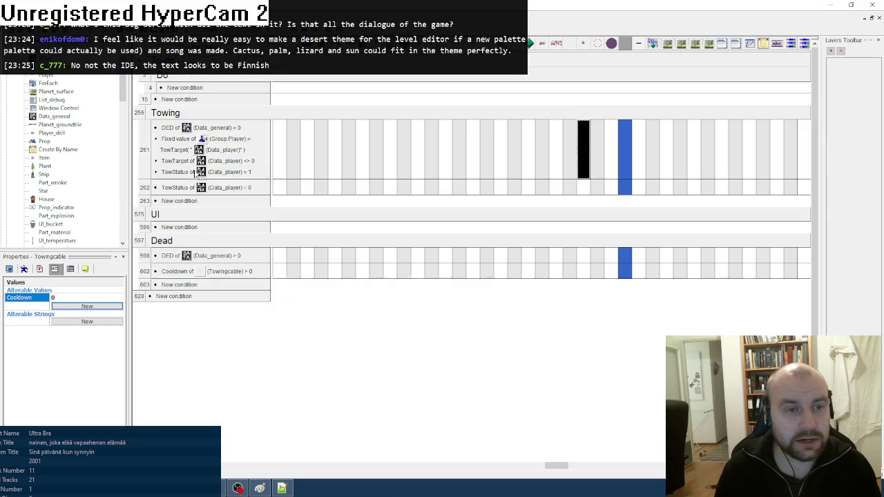
right_click(228, 174)
click(246, 199)
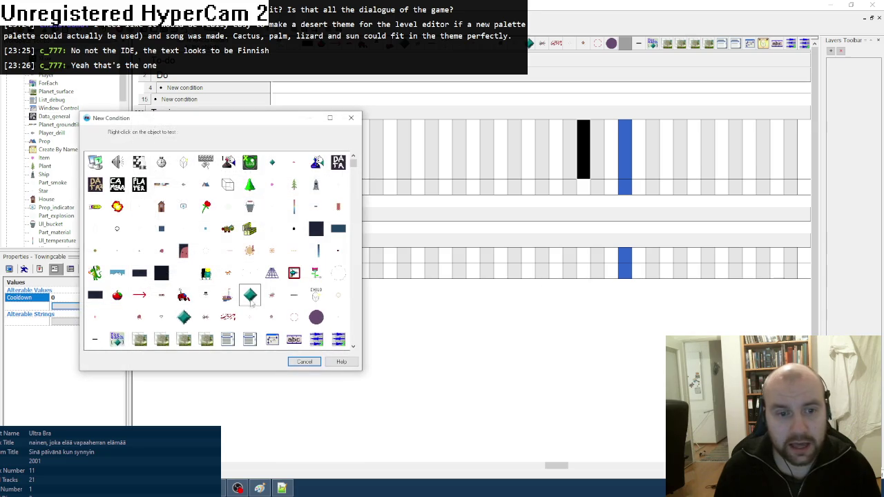
right_click(346, 317)
mouse_move(400, 388)
click(470, 389)
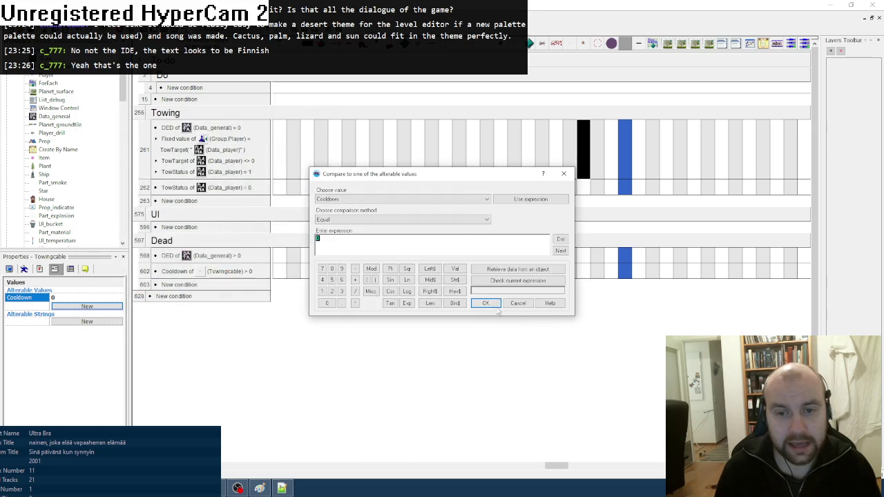
click(492, 307)
- Run the game with F8 and load a save to test
right_click(625, 199)
key(Escape)
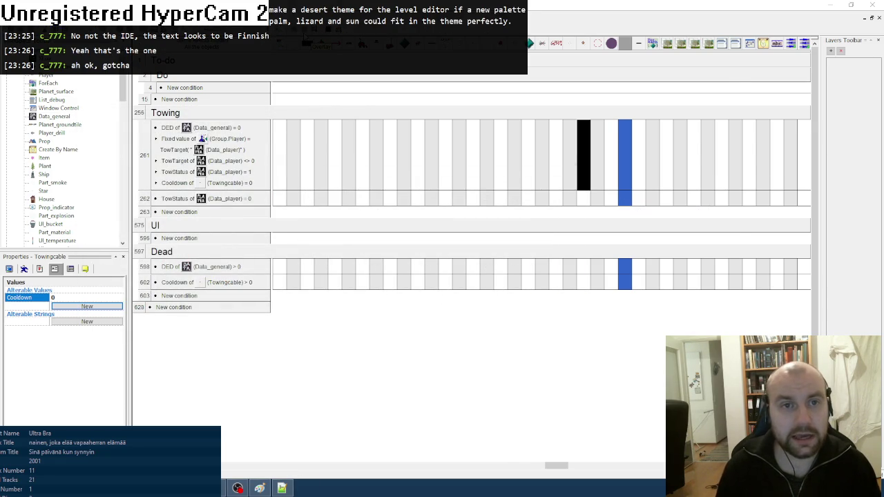
key(F8)
key(Return)
key(Return)
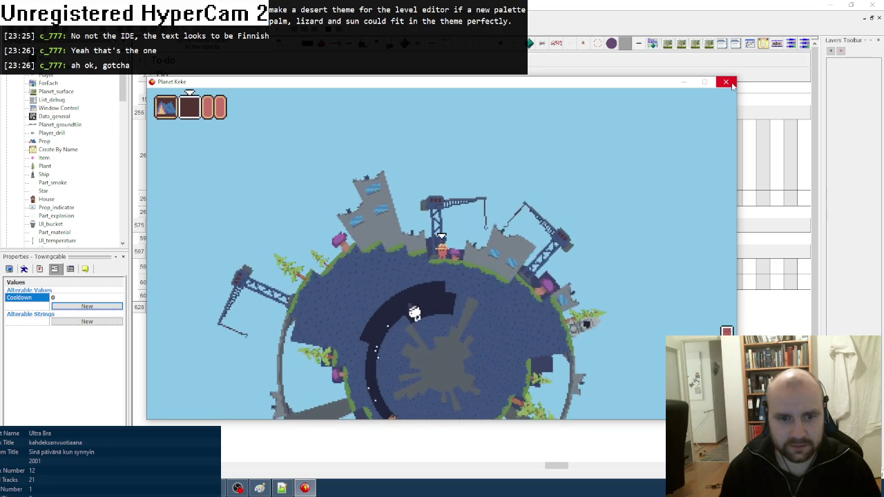
- Open the game's loading message log during the test run
click(725, 82)
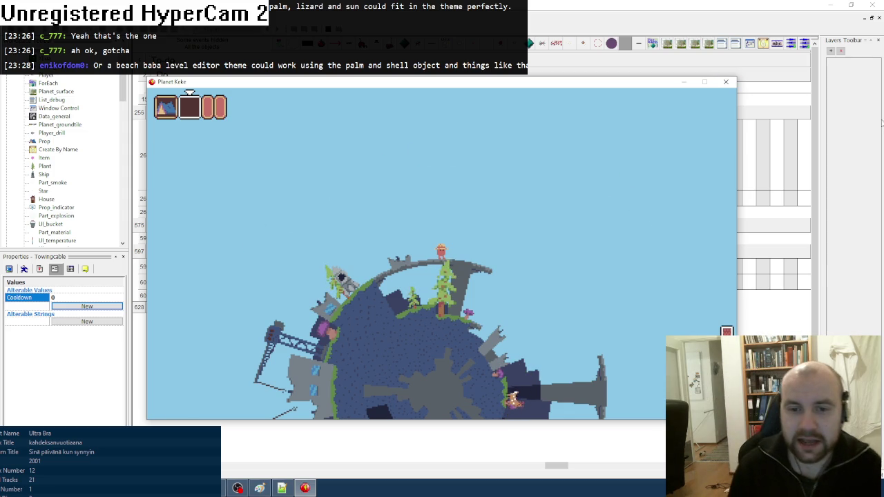
- Close the Planet Keke test window after playing
click(726, 82)
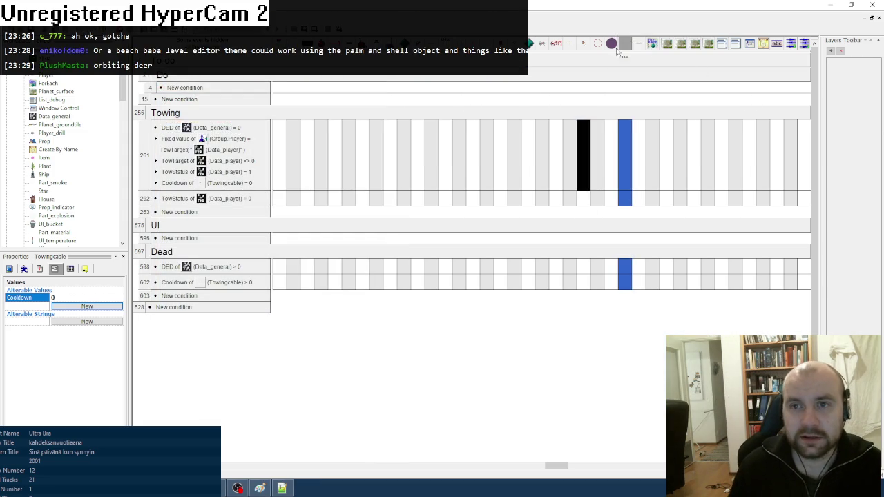
- Append a new '- Hes ->' line about the respawn tent to the to-do comment
click(624, 44)
right_click(256, 124)
click(257, 124)
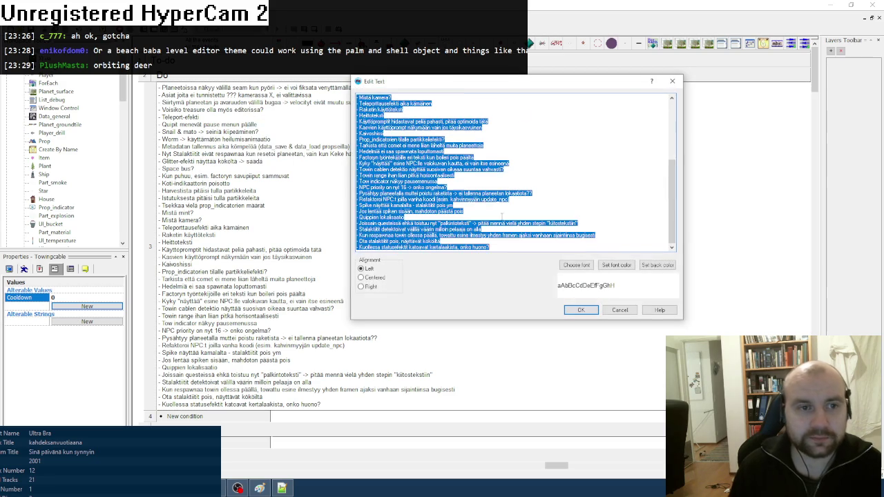
click(508, 248)
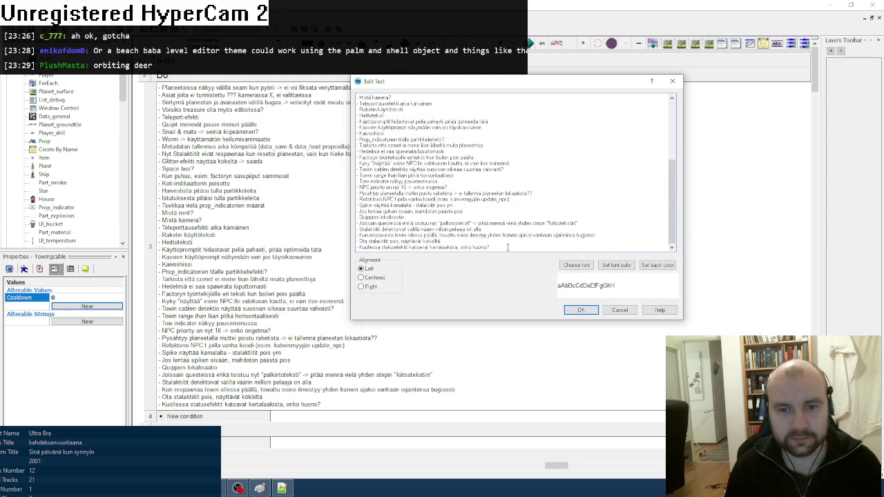
key(Return)
text(- Hespa)
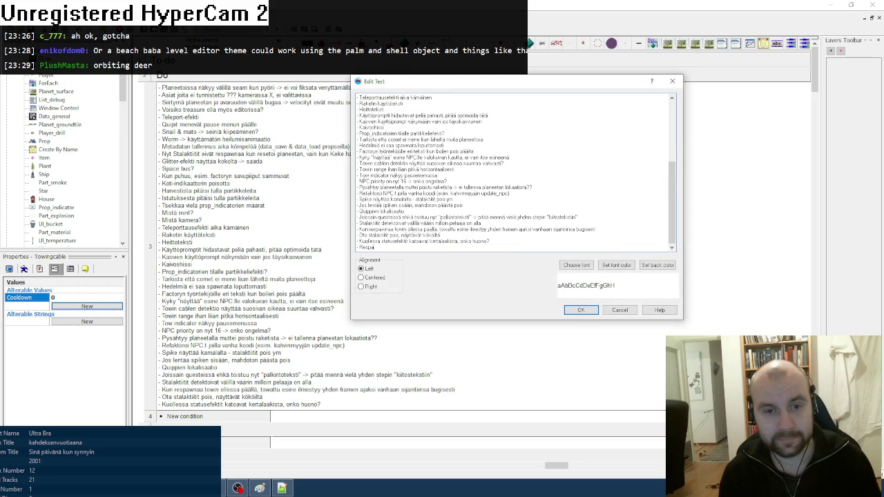
text( ->)
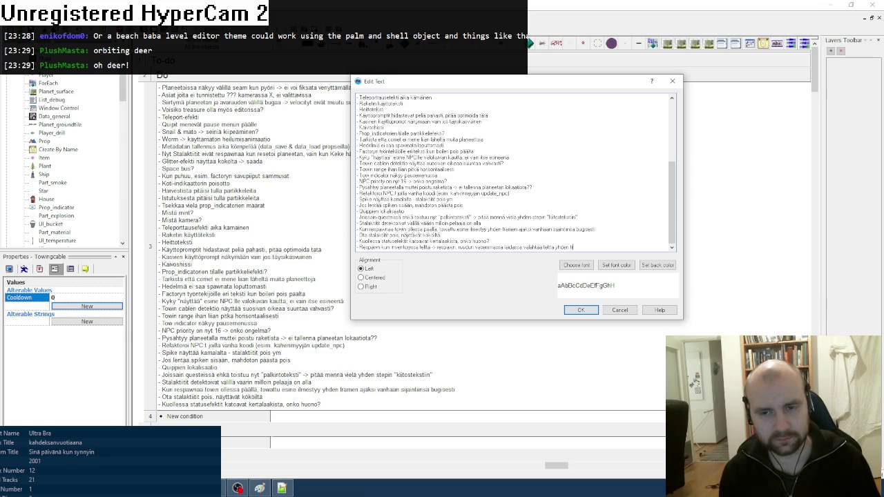
click(579, 309)
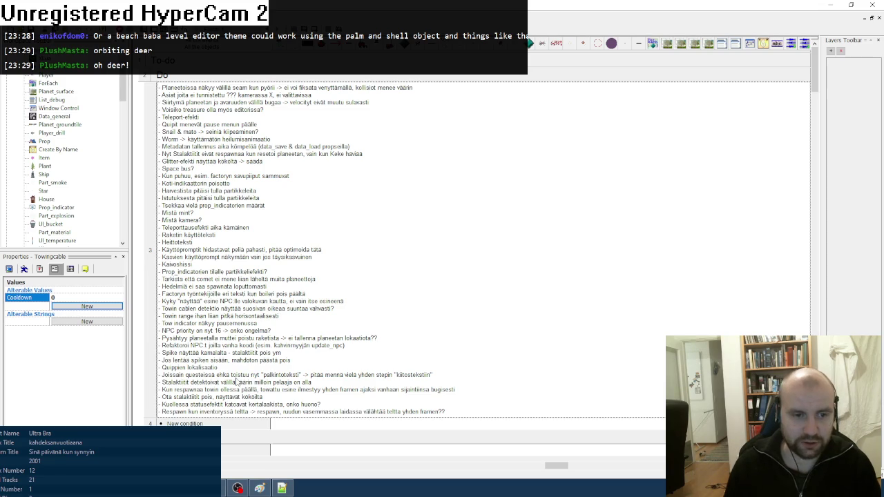
click(260, 488)
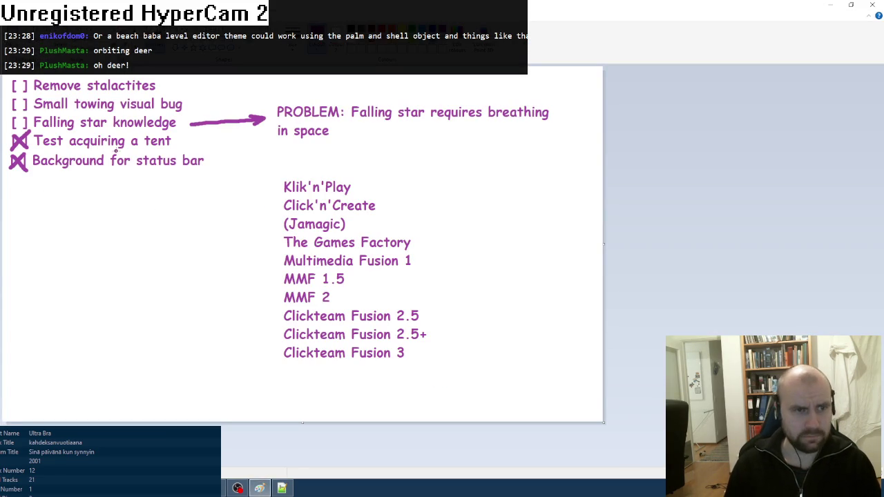
- Tick Small towing visual bug on the whiteboard and reopen the Fusion to-do comment for editing
drag(13, 104, 32, 96)
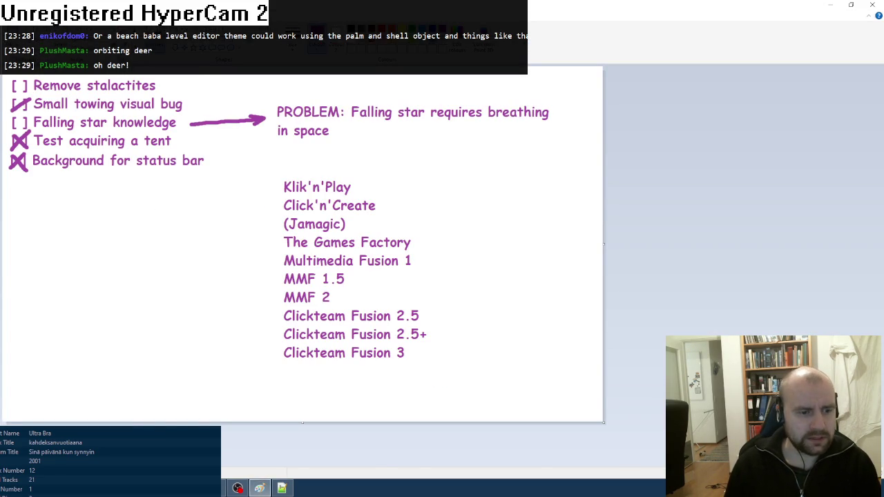
click(260, 488)
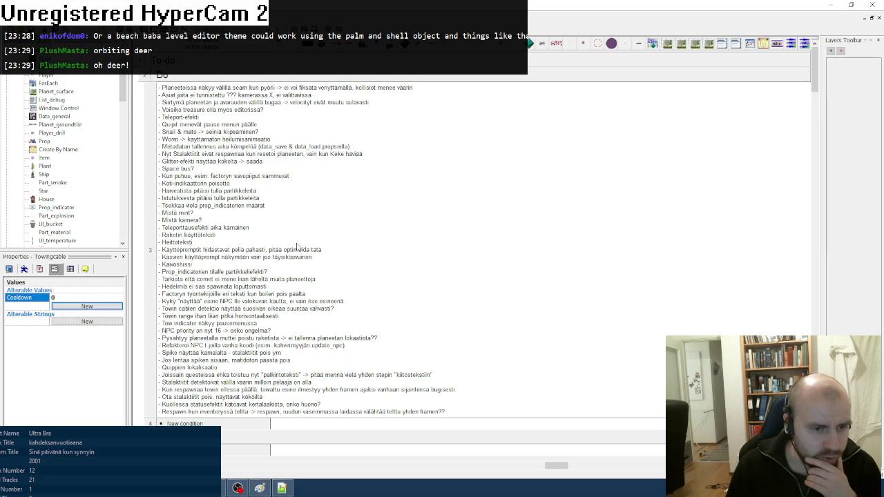
right_click(300, 245)
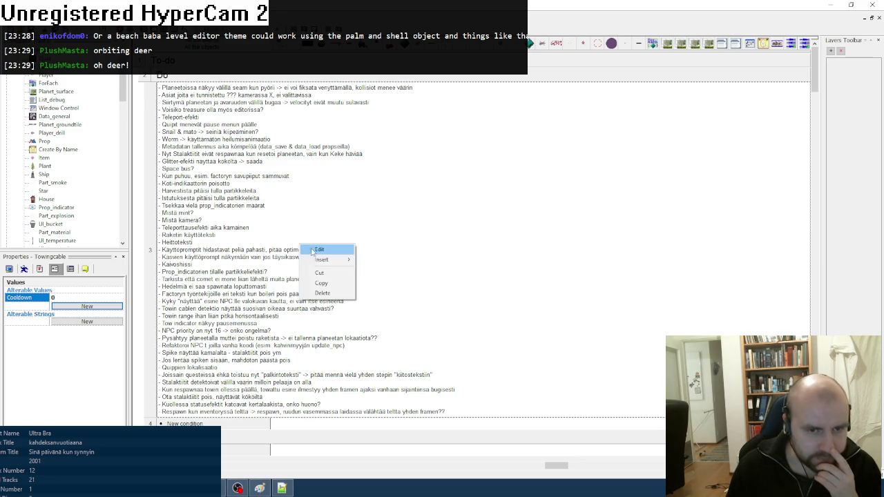
click(318, 250)
click(603, 232)
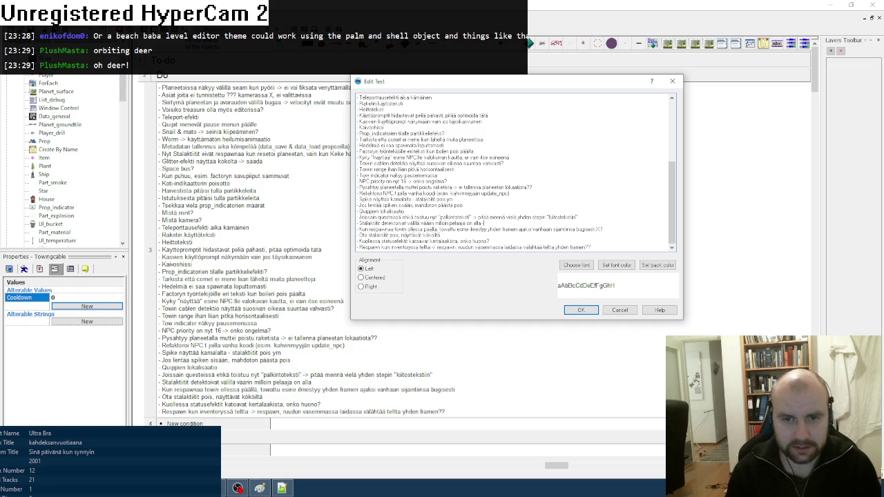
- Save the revised to-do comment and switch to the Lua code in Notepad++
click(579, 310)
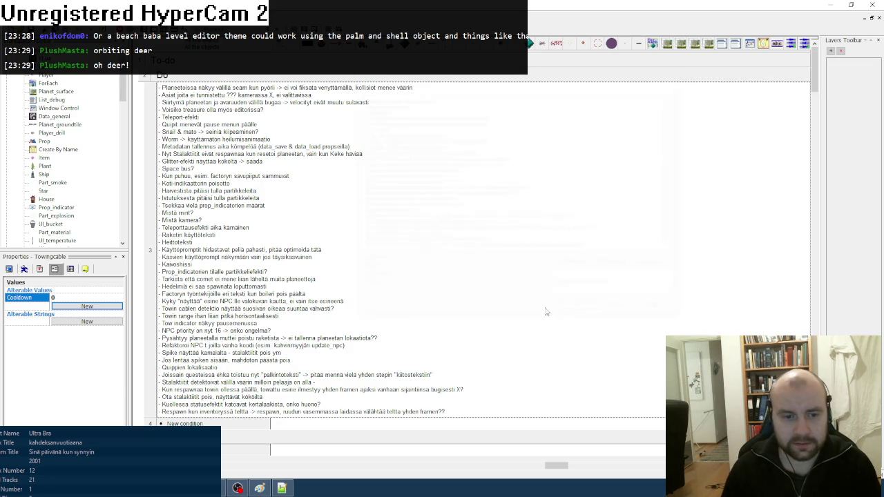
key(alt+Tab)
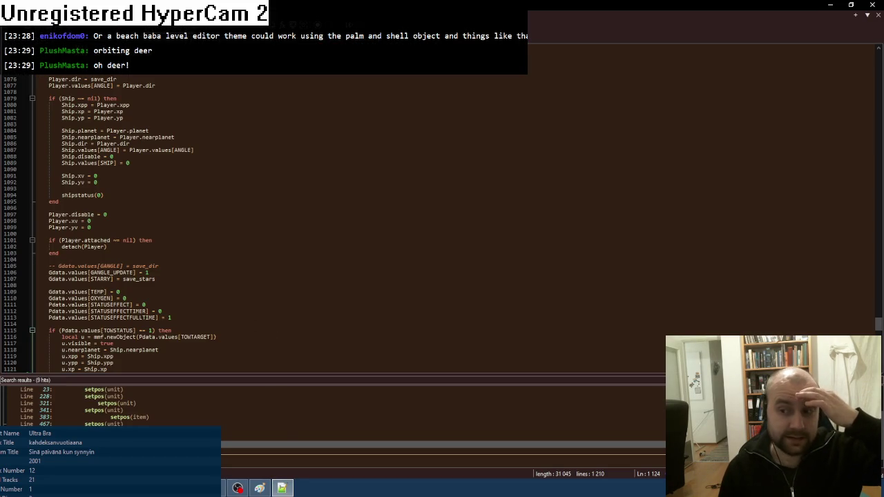
- Close the search results and start a new Planet Keke test run from save slot 1
key(Escape)
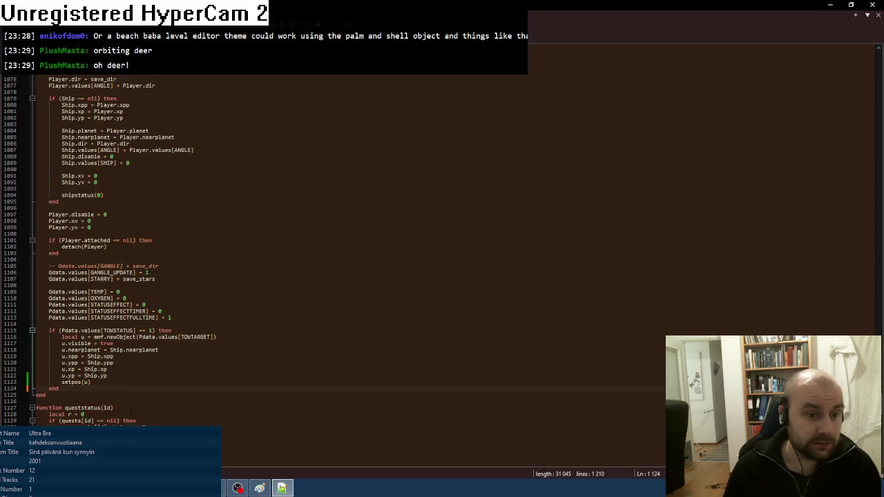
key(alt+Tab)
key(F8)
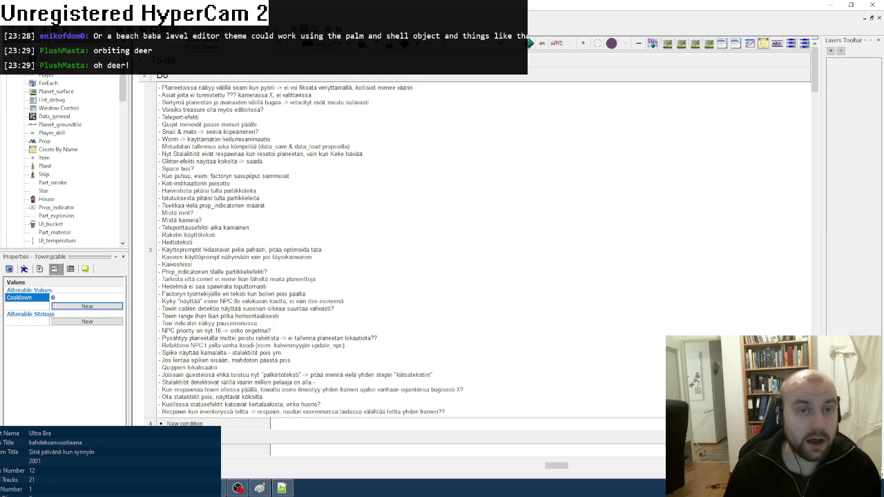
key(Return)
key(Return)
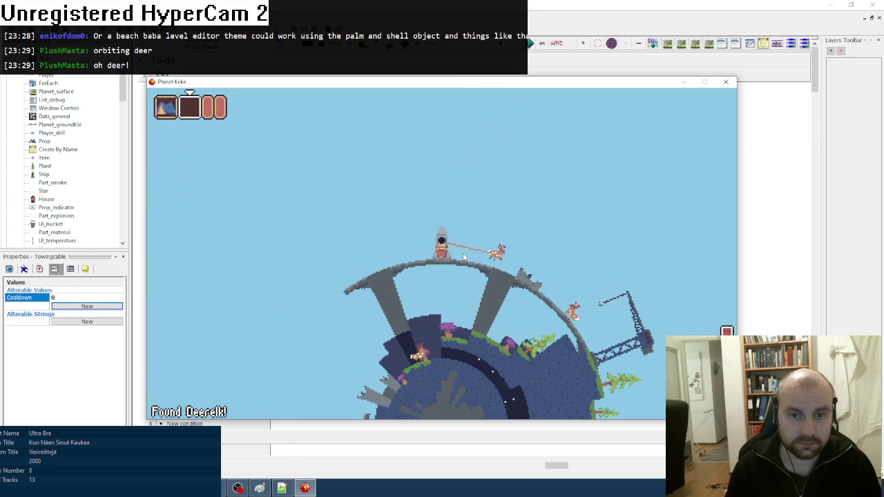
- Close the Planet Keke test window after towing a deer
click(725, 81)
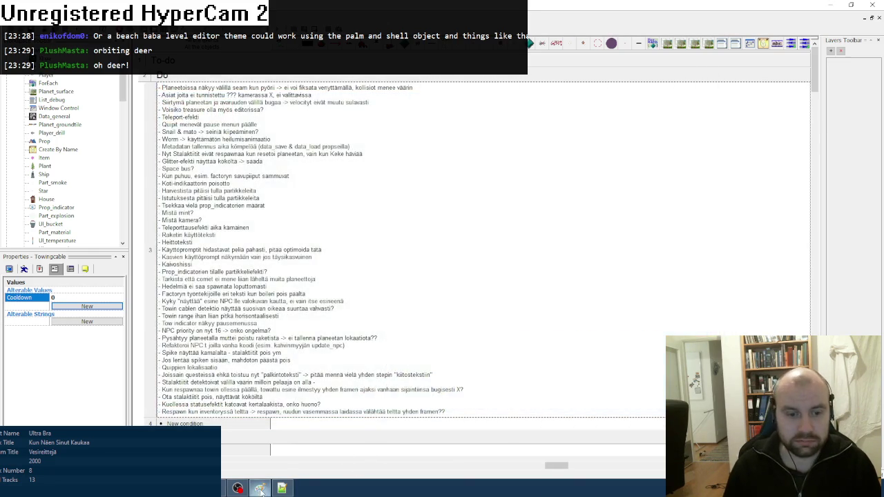
- Write '[ ] Disable unit AI during tow' and '[ ] No tow check during death' as to-do checkbox lines
click(259, 488)
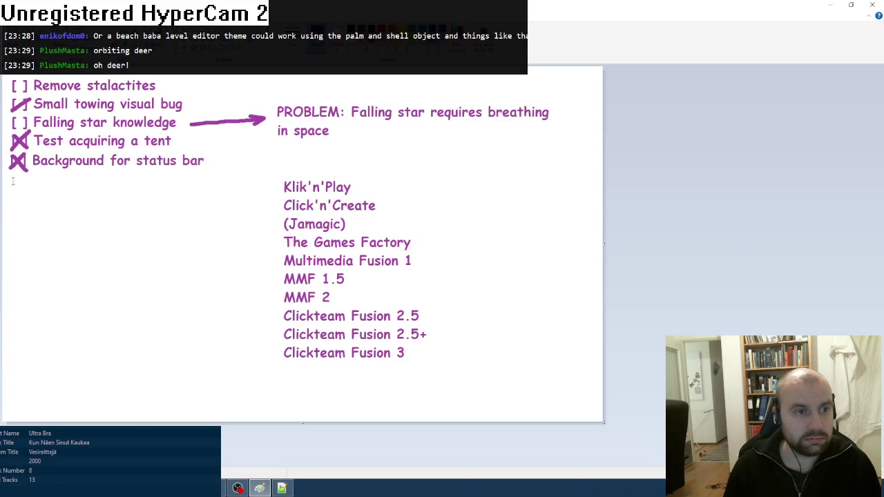
click(11, 183)
drag(140, 193, 262, 295)
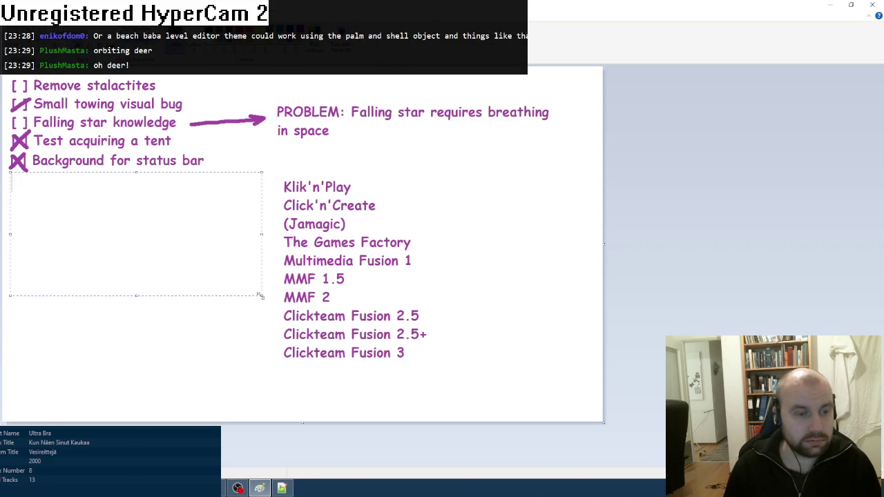
text([ ] Disable )
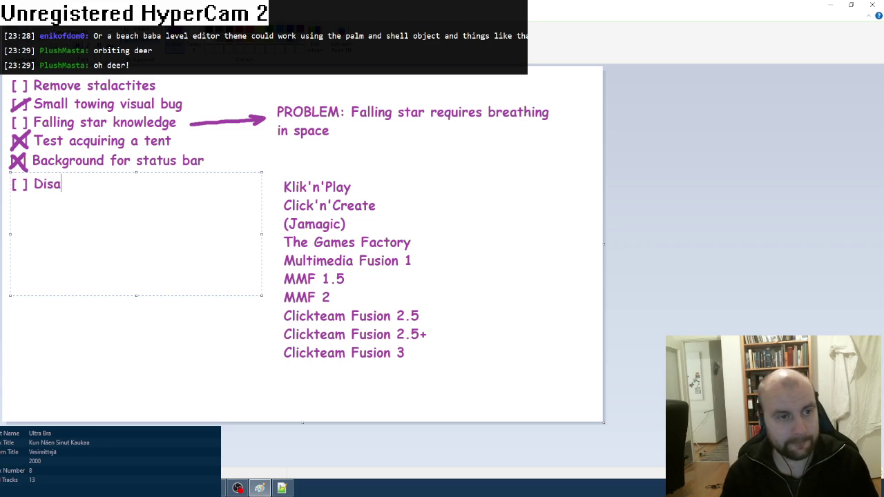
text(uni)
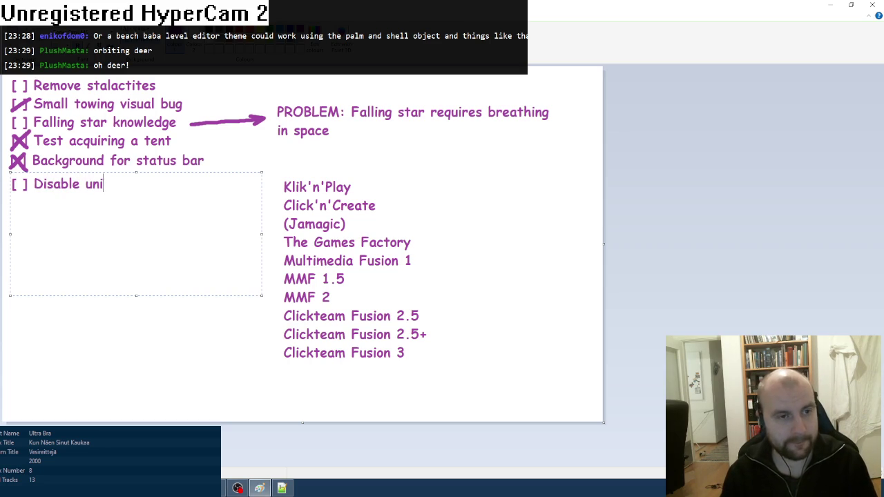
text(t AI during tow )
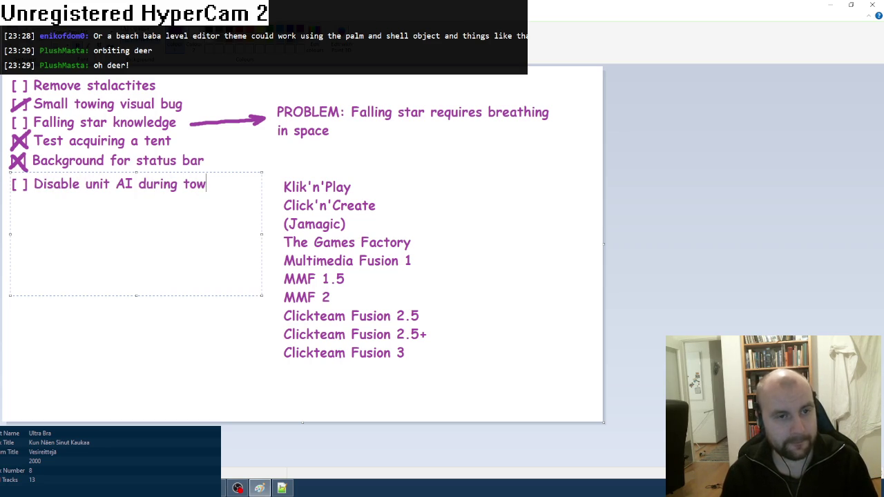
text([ ] )
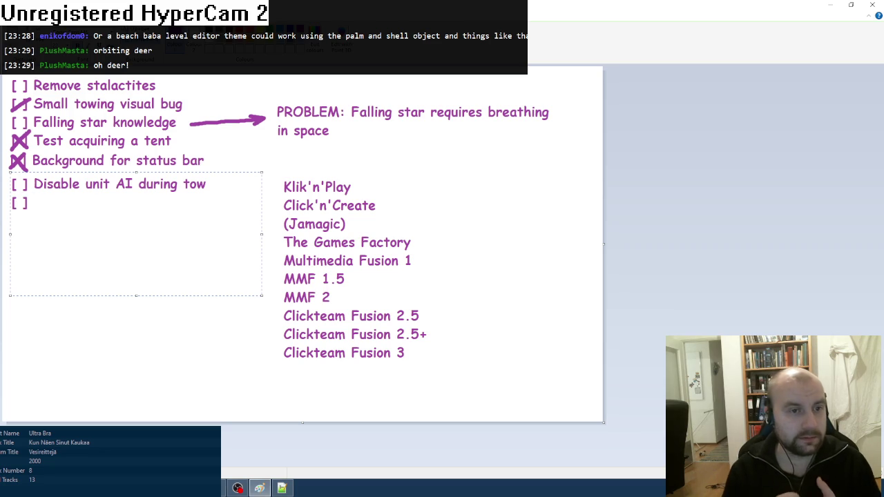
text(N)
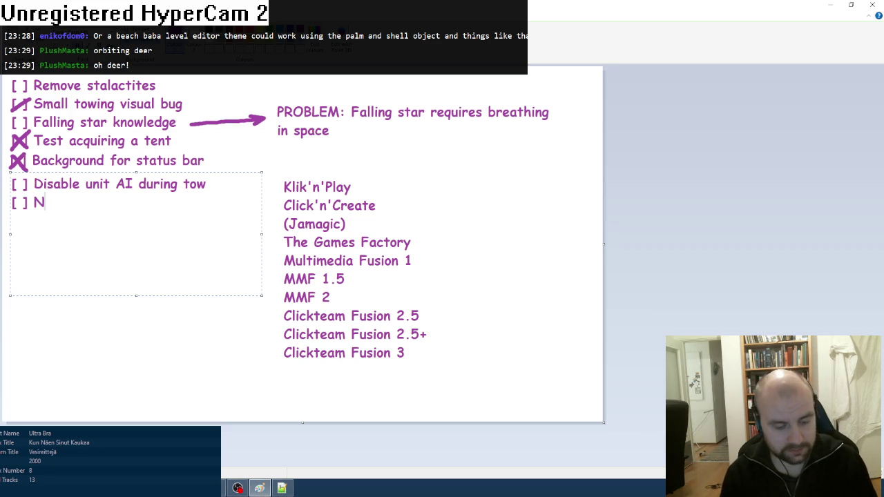
text(o tow check during death)
click(300, 295)
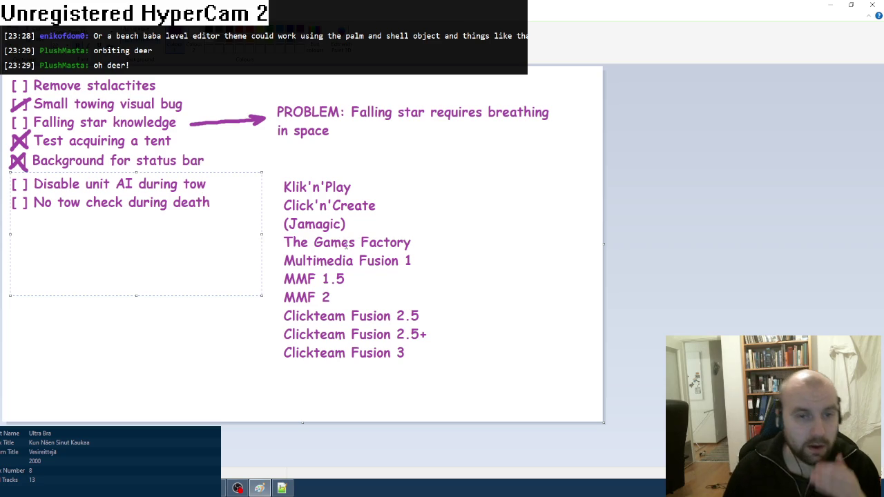
click(282, 488)
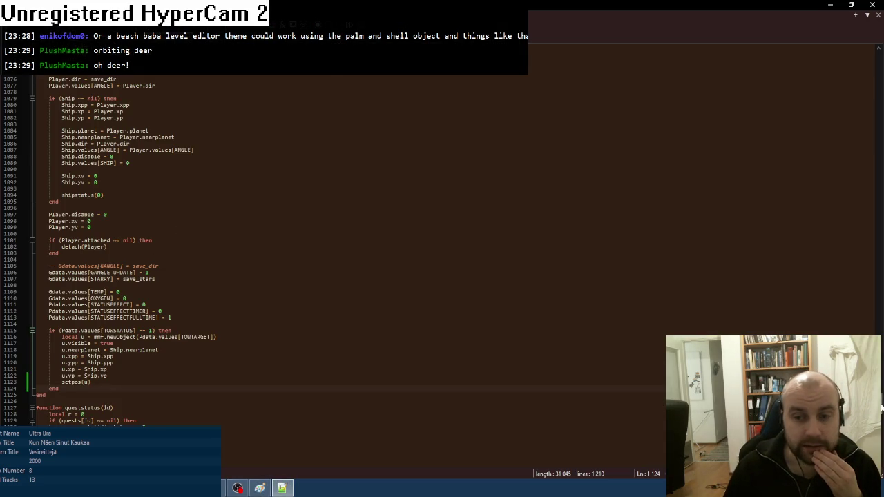
- Find 'towtarget' across all Lua files and jump to its call in physics.lua
scroll(881, 407, down, 20)
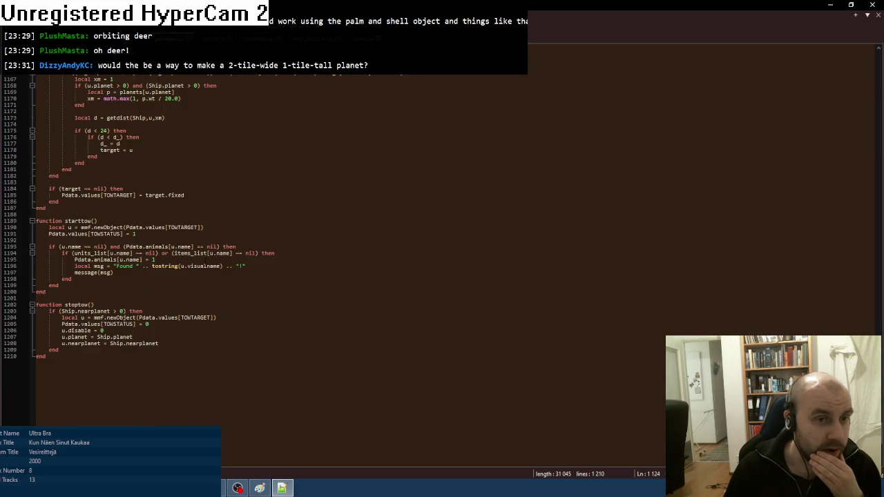
scroll(205, 261, up, 4)
scroll(205, 261, up, 1)
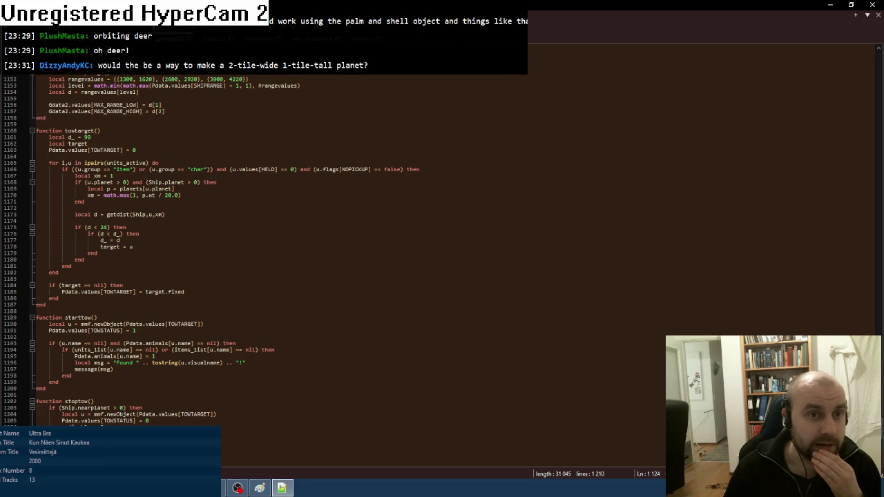
key(ctrl+f)
click(566, 298)
text(towtarget)
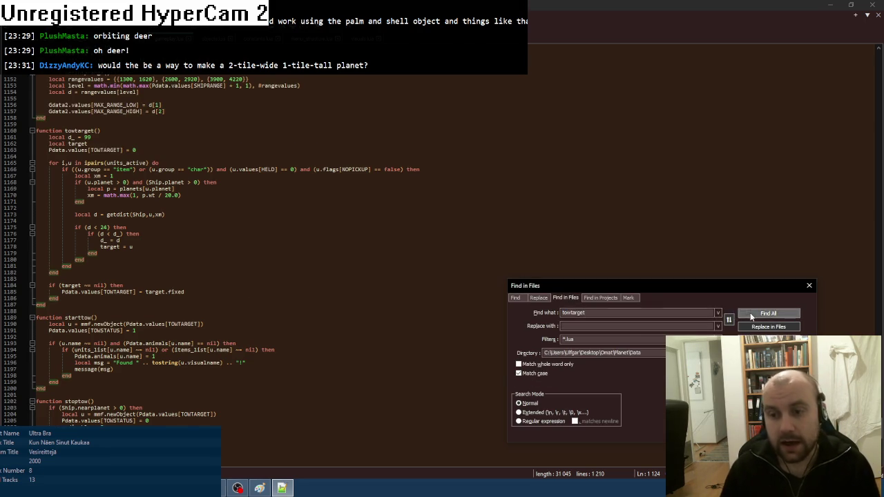
key(Return)
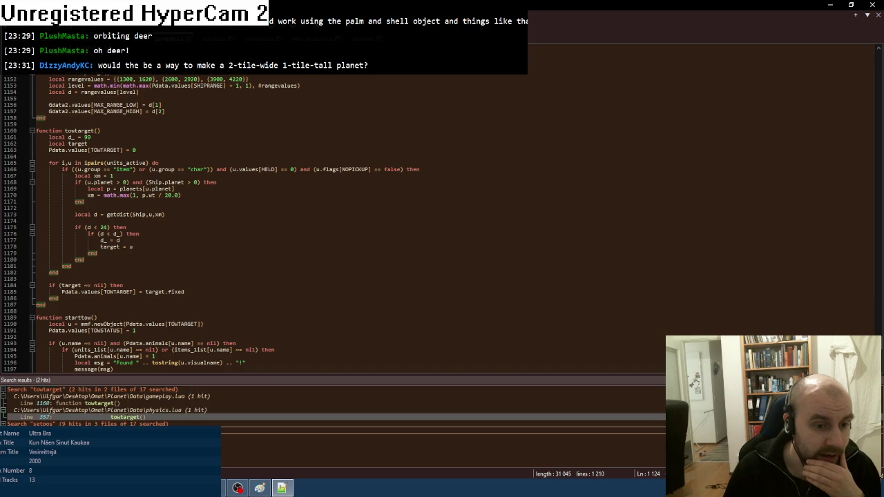
double_click(125, 417)
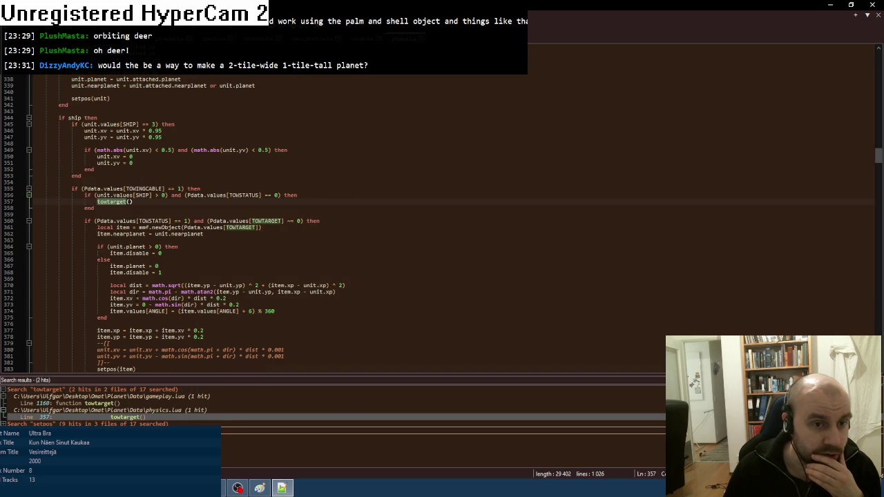
- Select the PLAYERDEAD == 0 player-alive check on line 237
scroll(345, 224, up, 2)
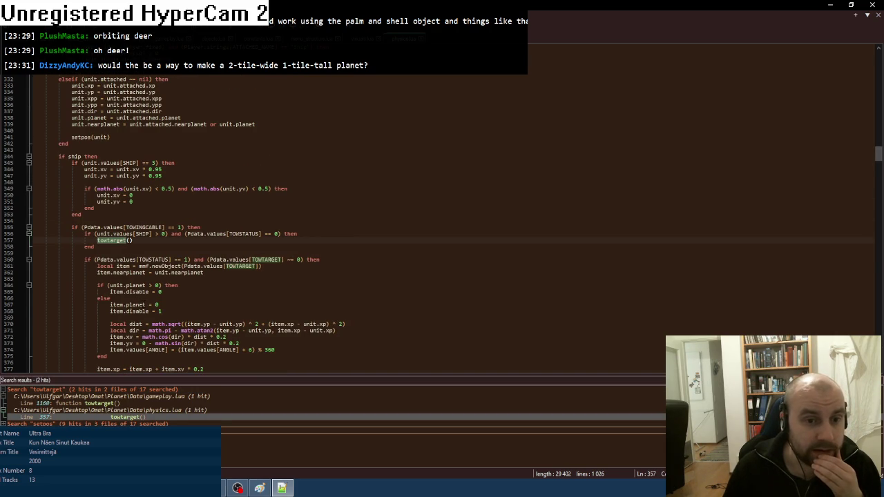
scroll(346, 224, down, 2)
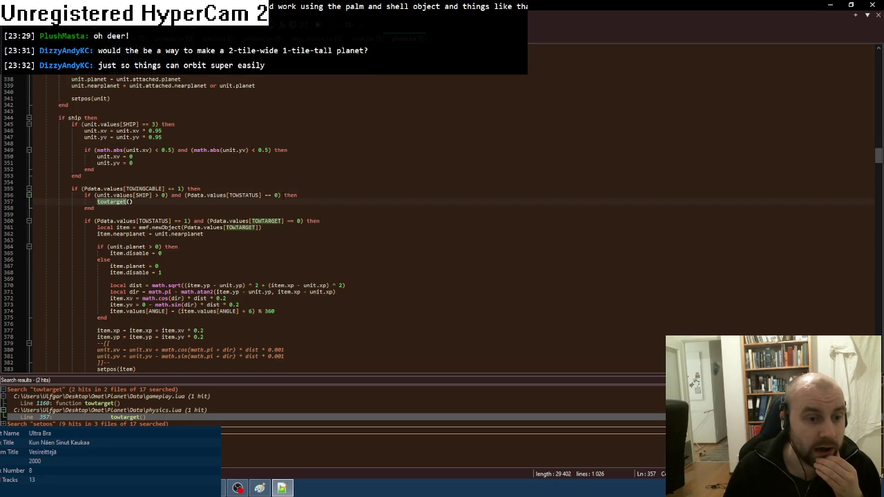
scroll(235, 252, down, 1)
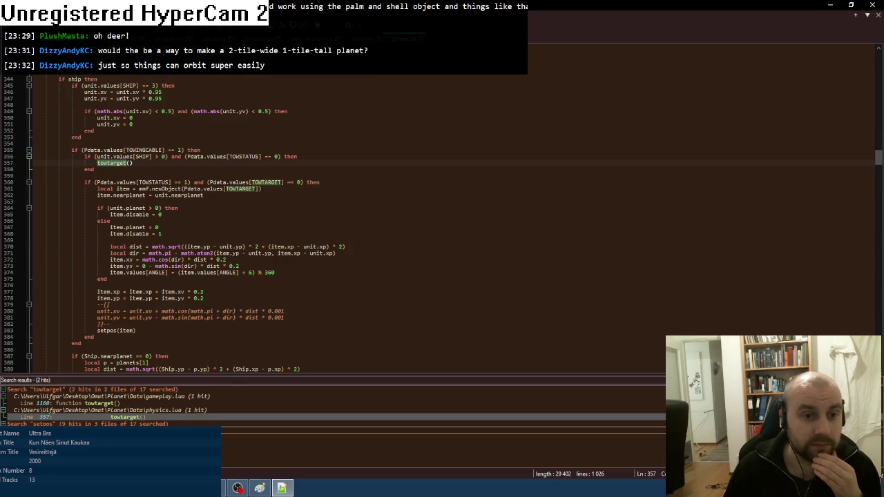
scroll(235, 253, up, 1)
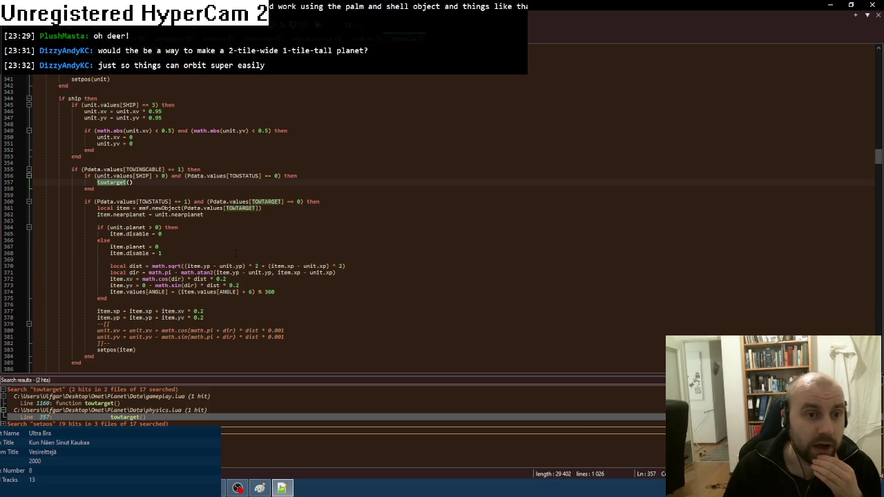
scroll(235, 253, up, 1)
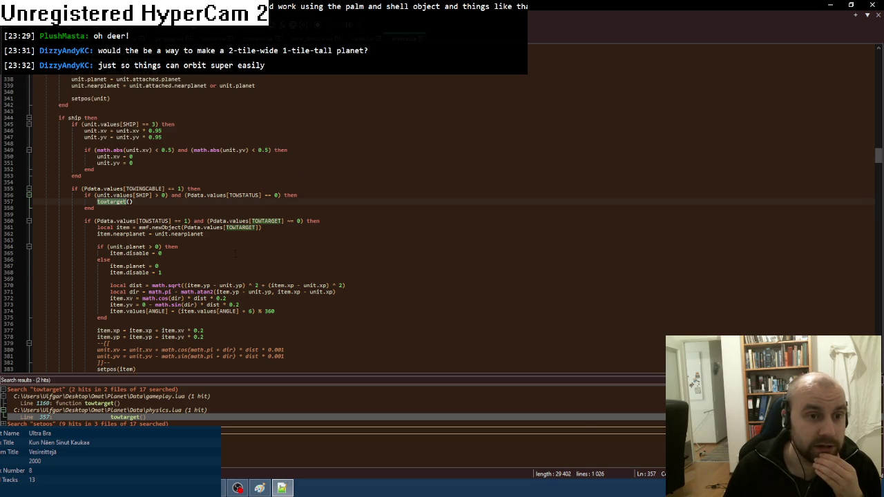
scroll(235, 253, up, 10)
scroll(235, 253, up, 11)
scroll(234, 254, up, 6)
scroll(234, 254, up, 13)
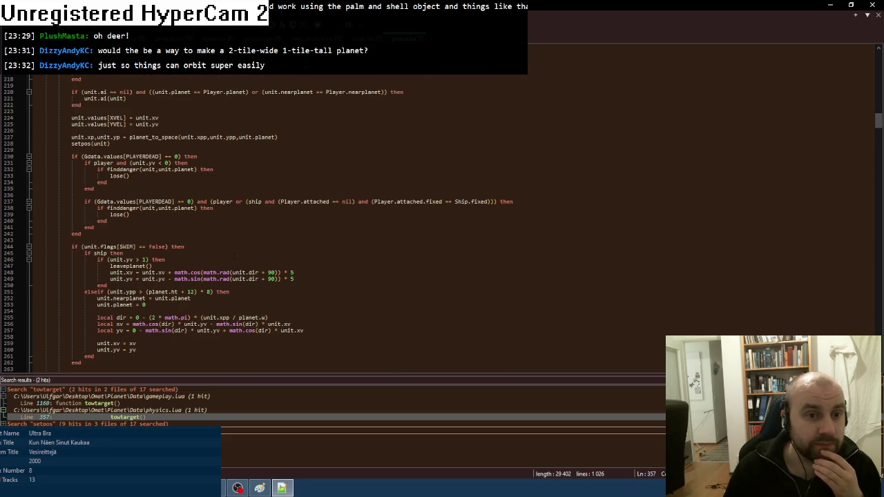
drag(94, 201, 195, 201)
- Append 'and' plus the PLAYERDEAD == 0 check to the towtarget condition on line 356
scroll(249, 347, down, 20)
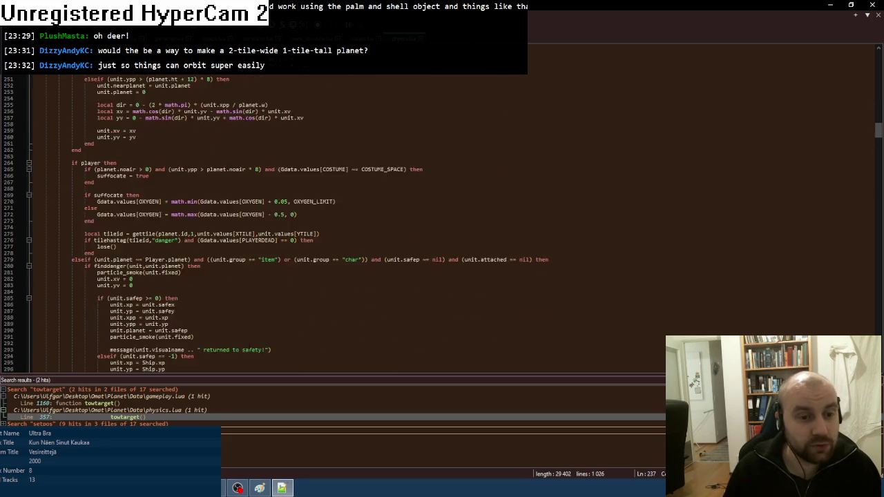
scroll(249, 347, down, 6)
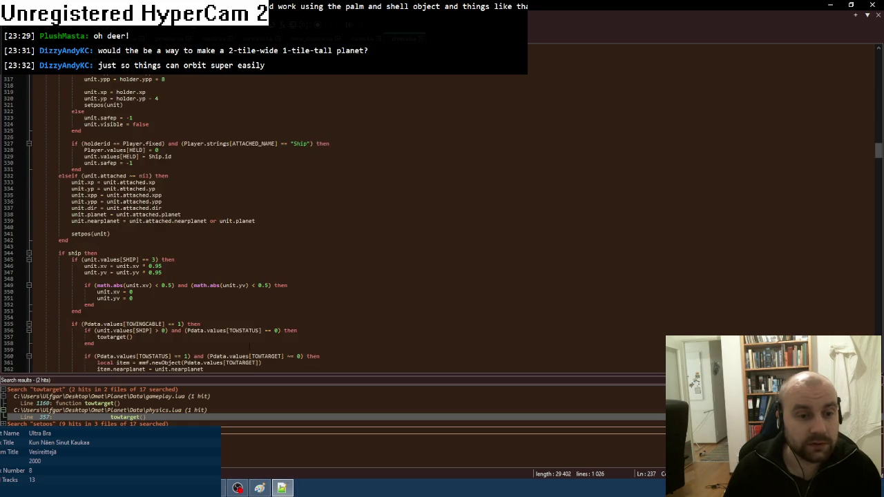
click(356, 293)
scroll(356, 297, down, 3)
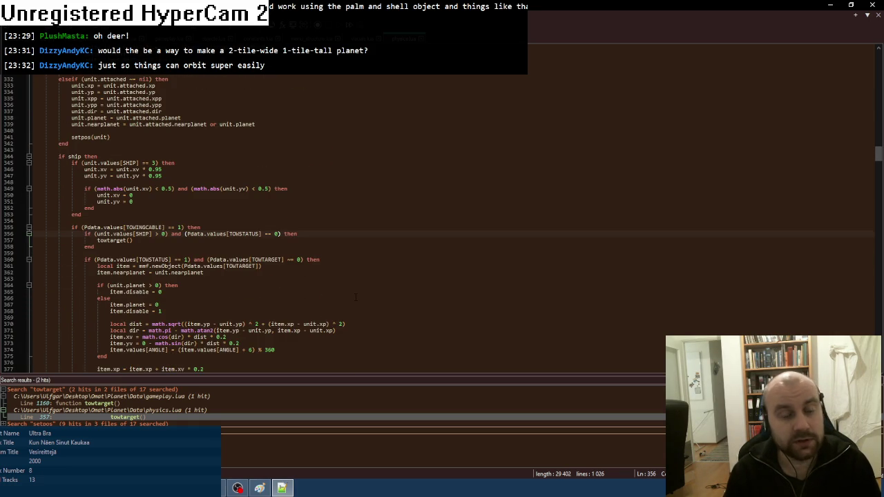
text(and)
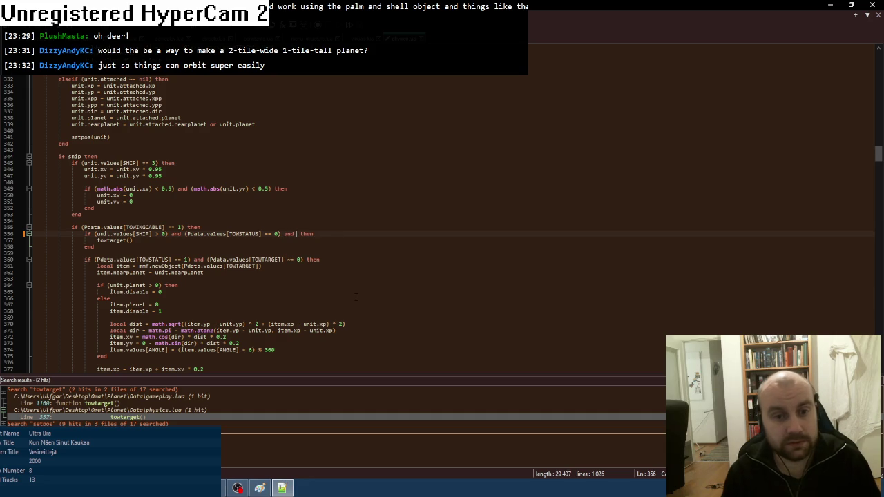
text((Gdata.values[PLAYERDEAD] == 0))
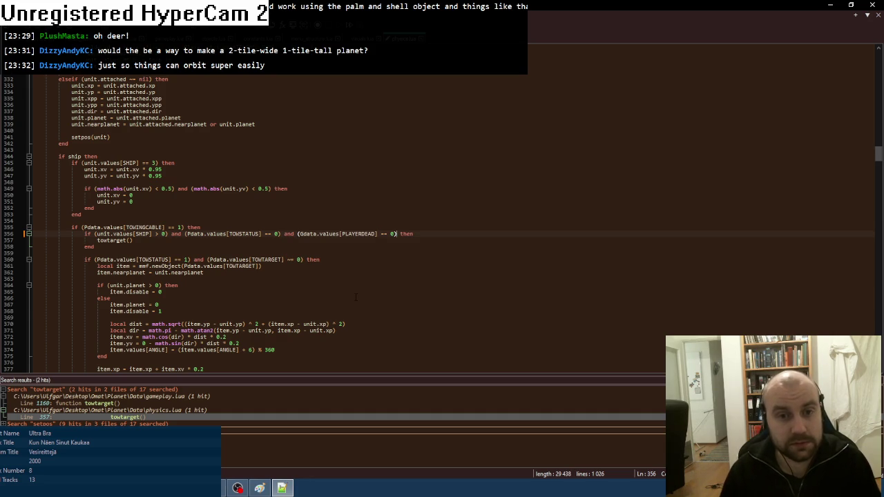
key(alt+Tab)
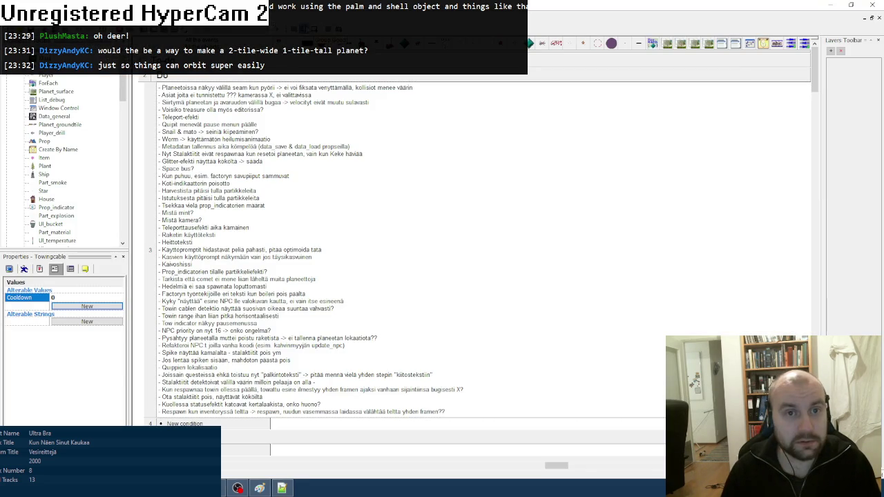
key(F8)
key(Return)
key(Return)
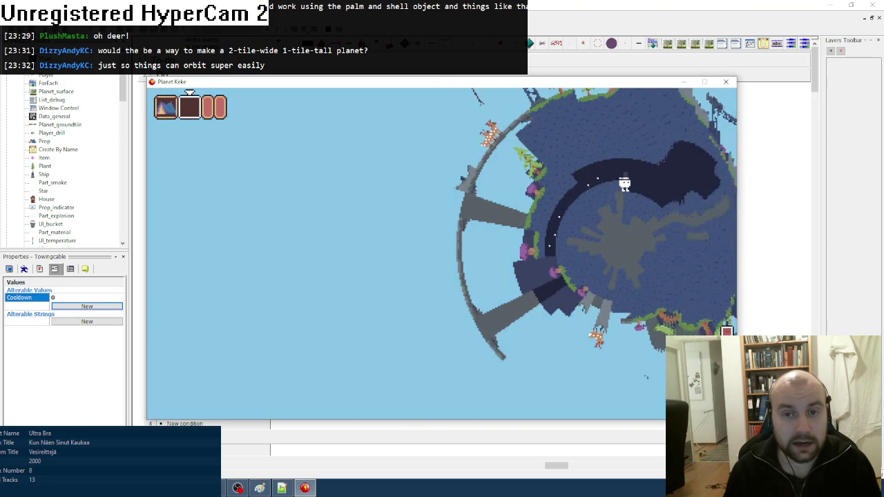
key(Up)
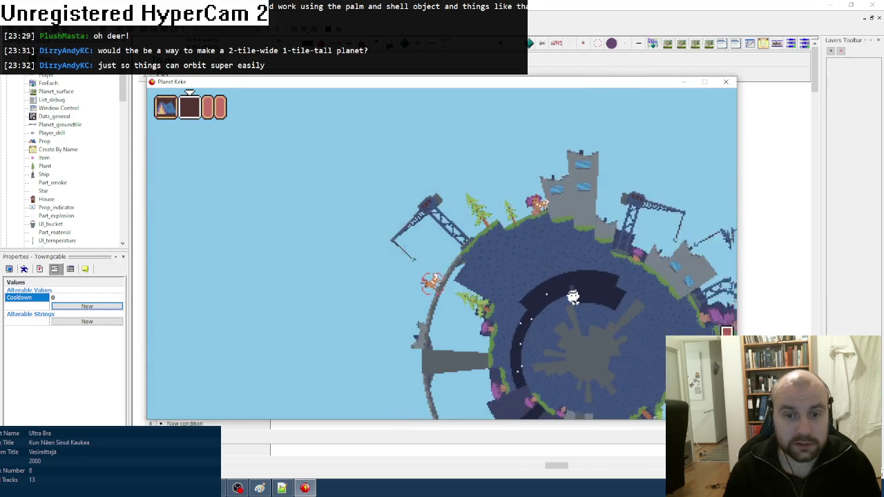
key(Escape)
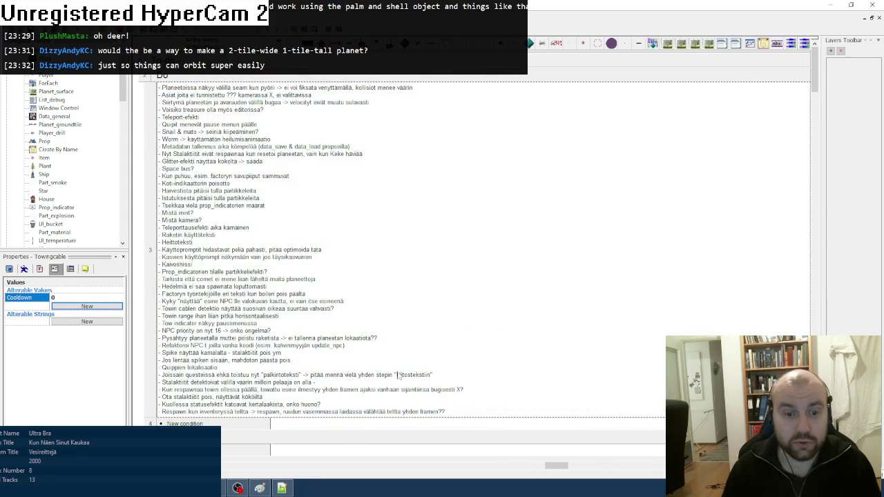
- Find 'lose' across all Lua files and open function lose in gameplay.lua
click(281, 488)
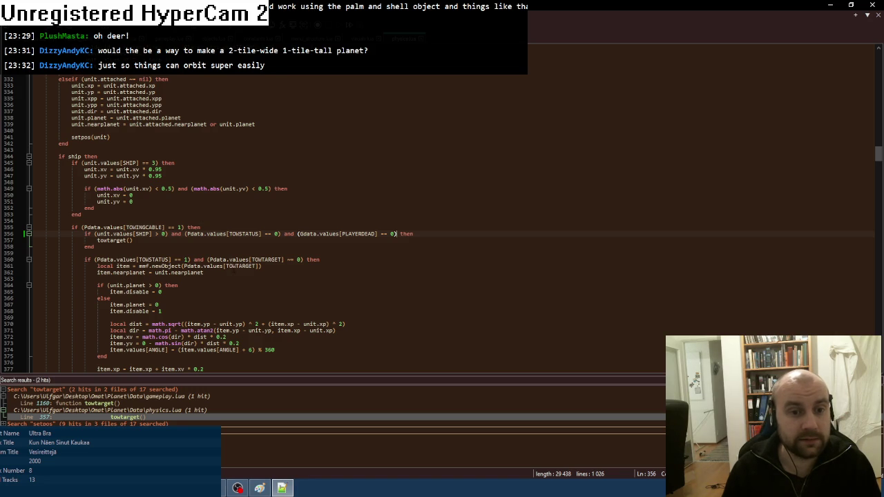
drag(96, 260, 171, 259)
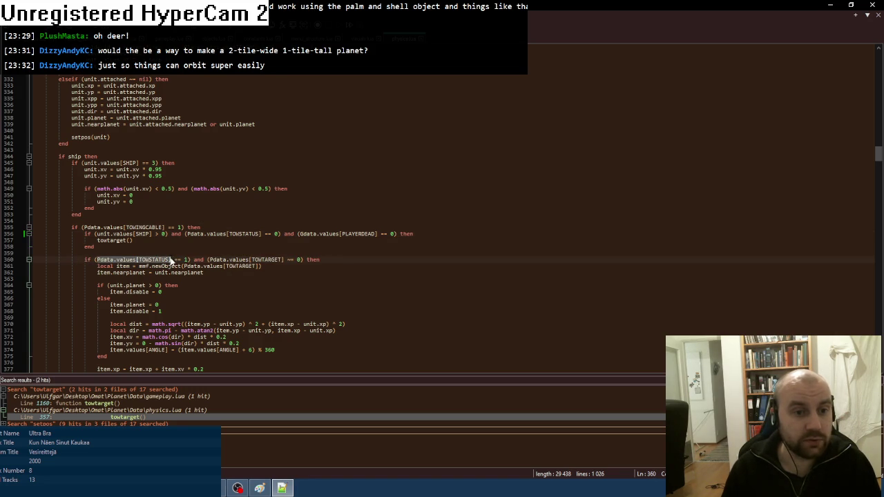
scroll(276, 220, down, 20)
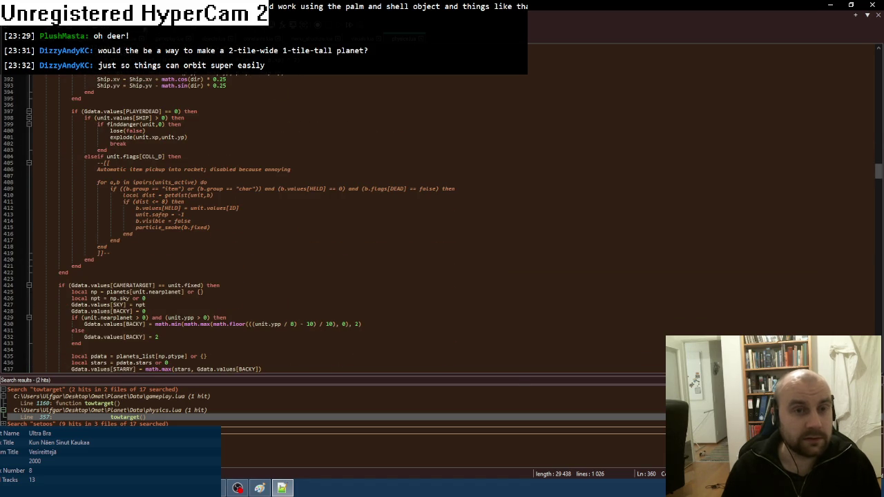
key(ctrl+f)
click(570, 297)
text(lose)
click(767, 313)
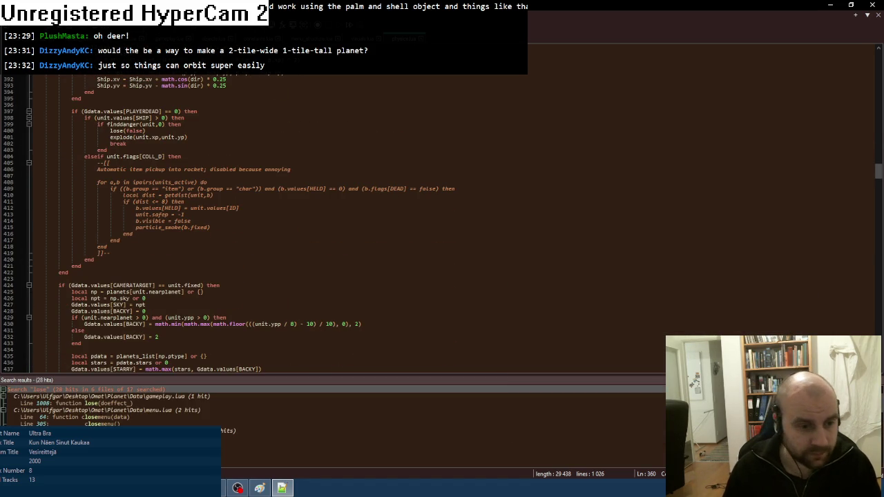
double_click(88, 404)
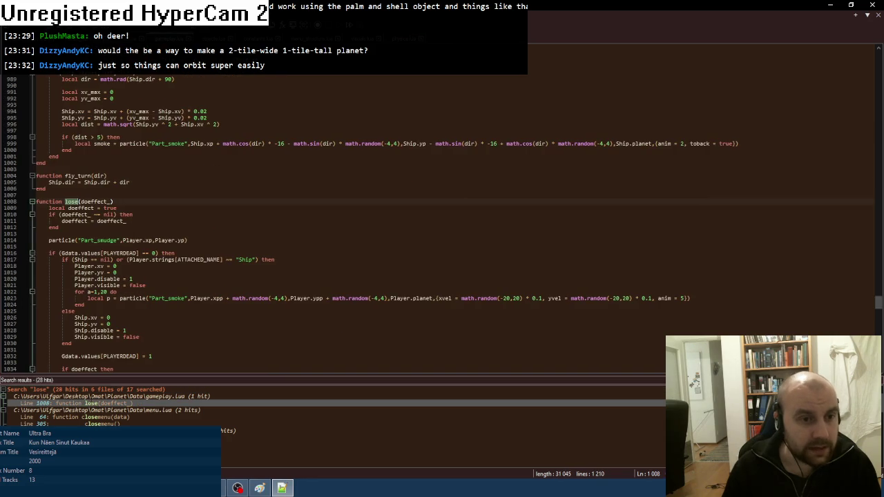
- Replace the tow block's closing 'end' on line 1046 with 'else'
scroll(442, 223, down, 10)
scroll(120, 312, up, 2)
click(198, 293)
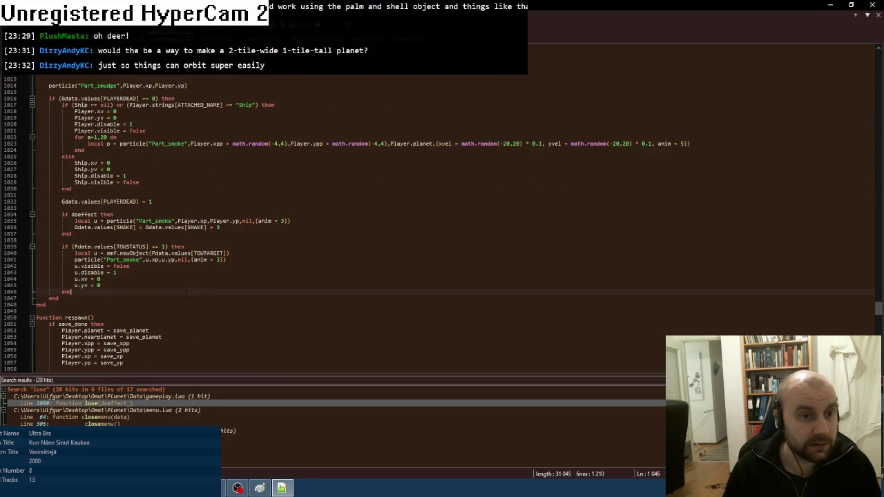
key(BackSpace)
key(BackSpace)
key(BackSpace)
text(else)
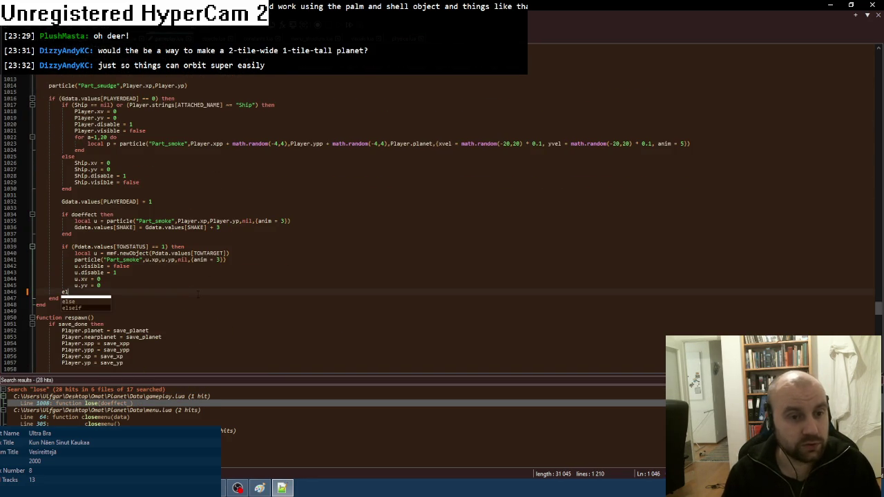
key(Return)
key(Tab)
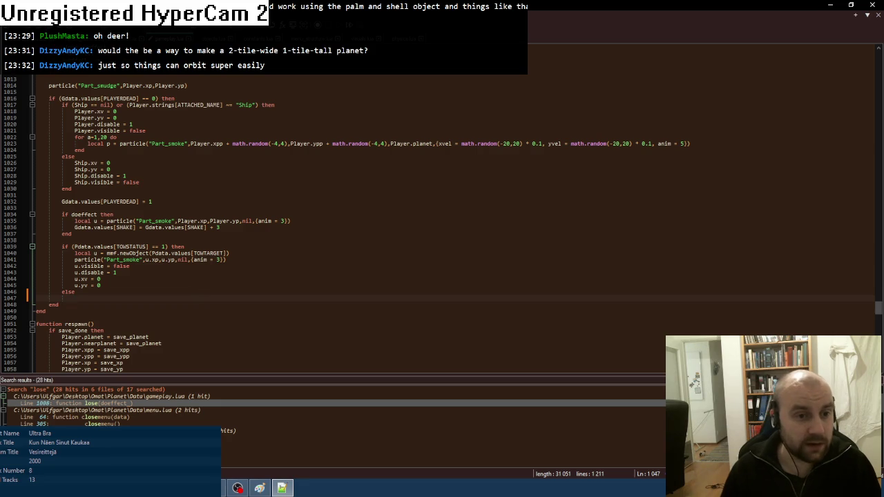
- Add 'Pdata.values[TOWTARGET] = 0' under else, followed by a closing 'end'
drag(151, 253, 221, 253)
key(ctrl+c)
click(83, 298)
key(ctrl+v)
text(= 0)
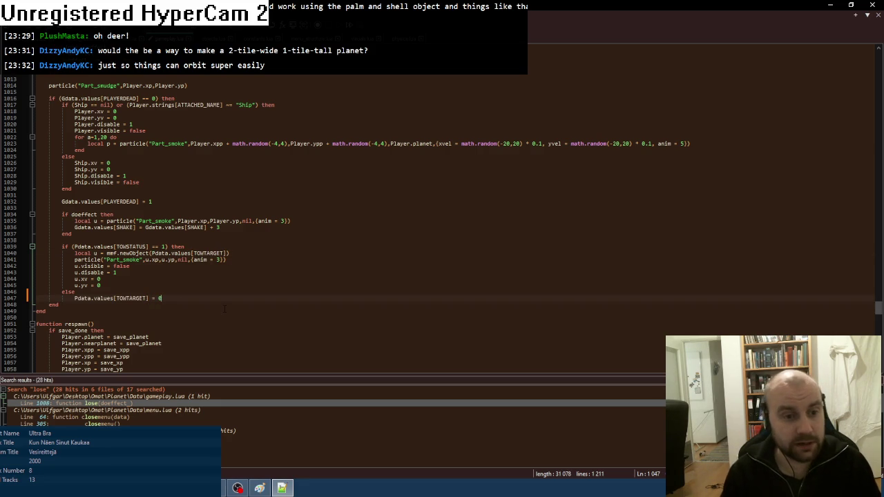
key(Return)
key(BackSpace)
text(end)
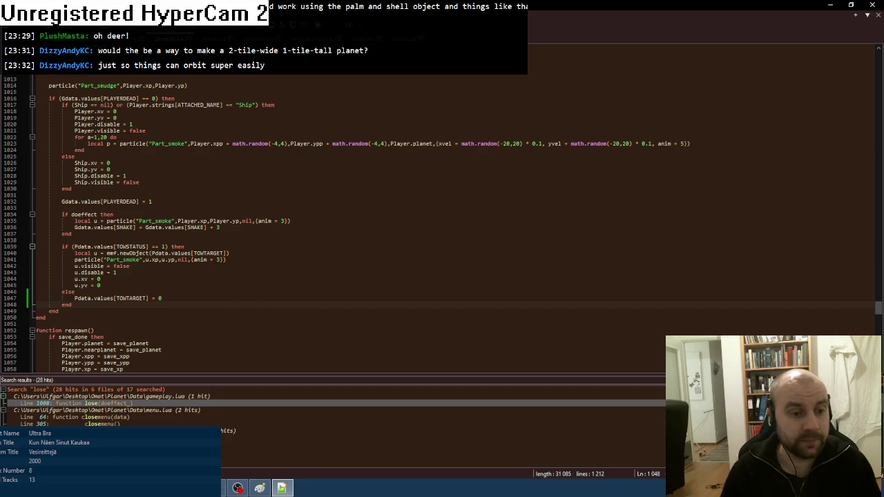
key(alt+Tab)
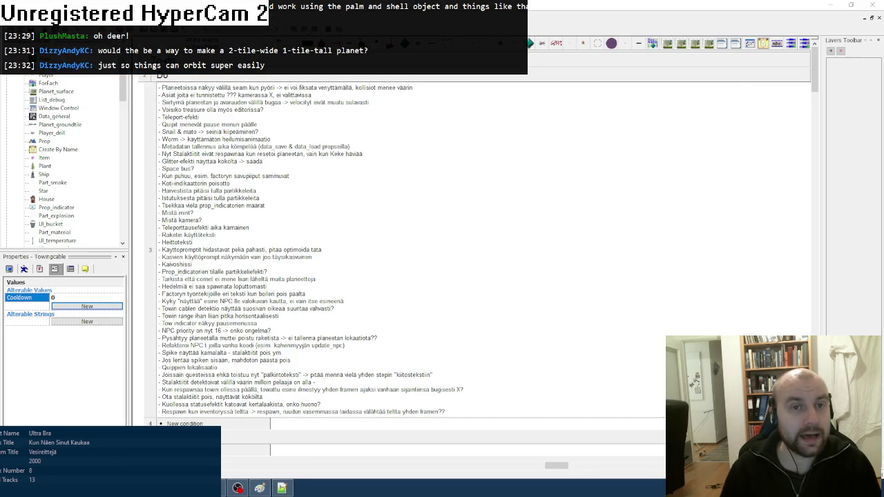
key(F5)
key(Return)
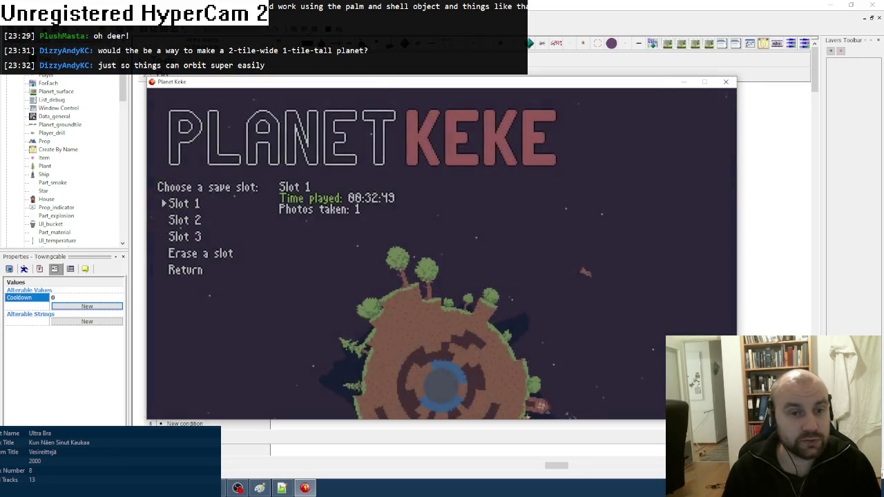
key(Return)
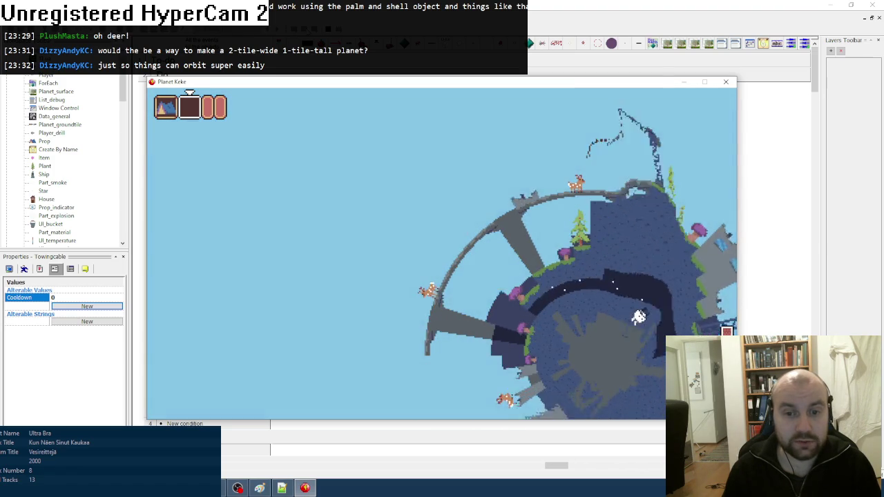
key(Up)
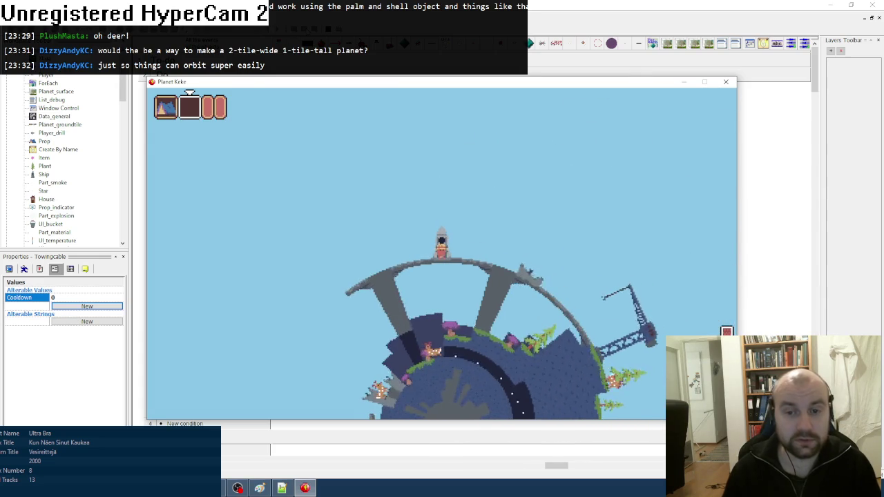
key(Escape)
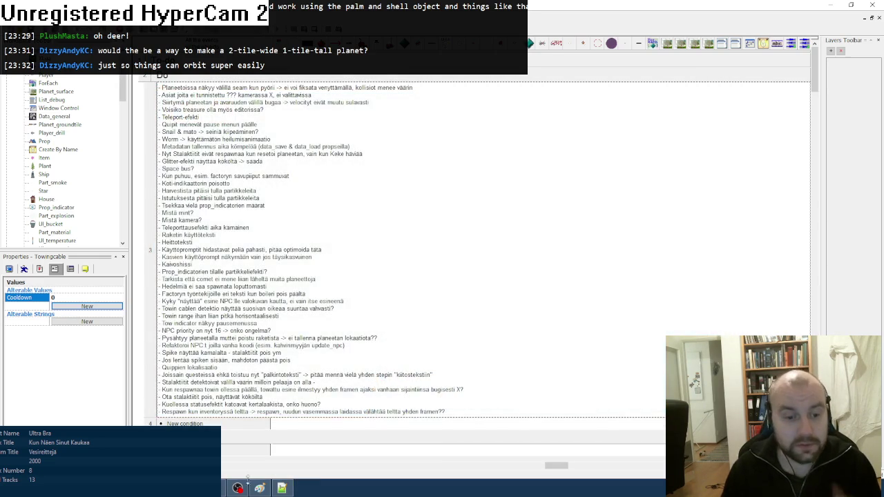
- Cross out 'No tow check during death' on the Paint to-do list
click(260, 488)
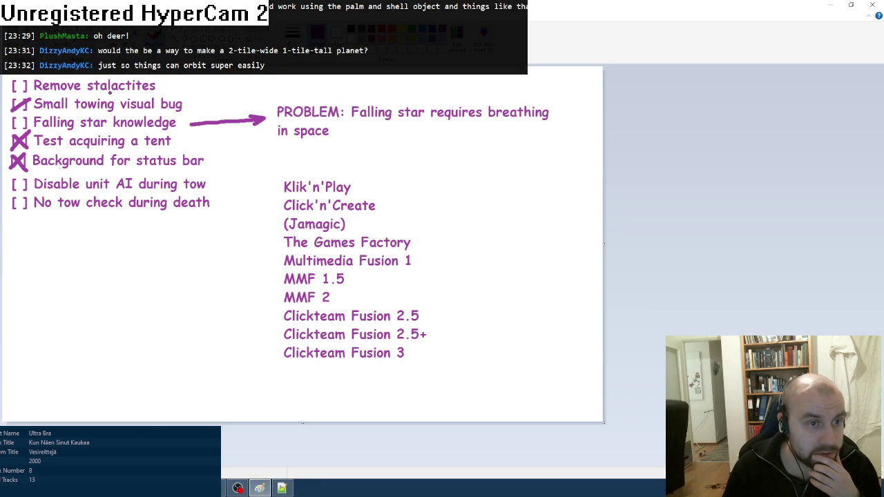
mouse_move(11, 212)
mouse_down()
mouse_move(32, 196)
mouse_move(38, 215)
mouse_up()
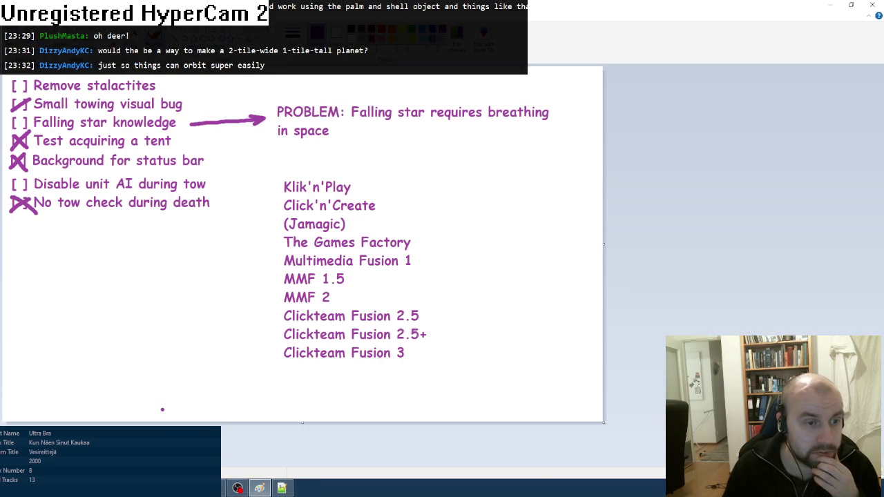
click(282, 488)
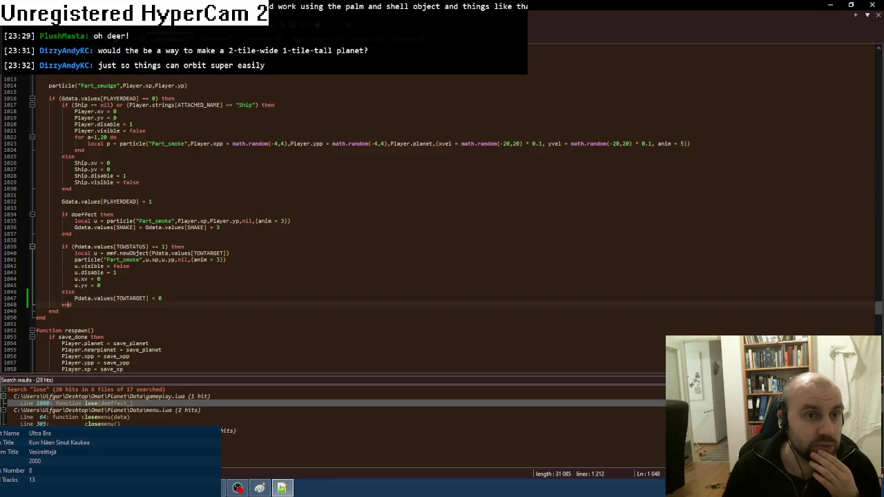
- Switch to physics.lua and scroll to the unit.ai call around line 200
key(ctrl+Tab)
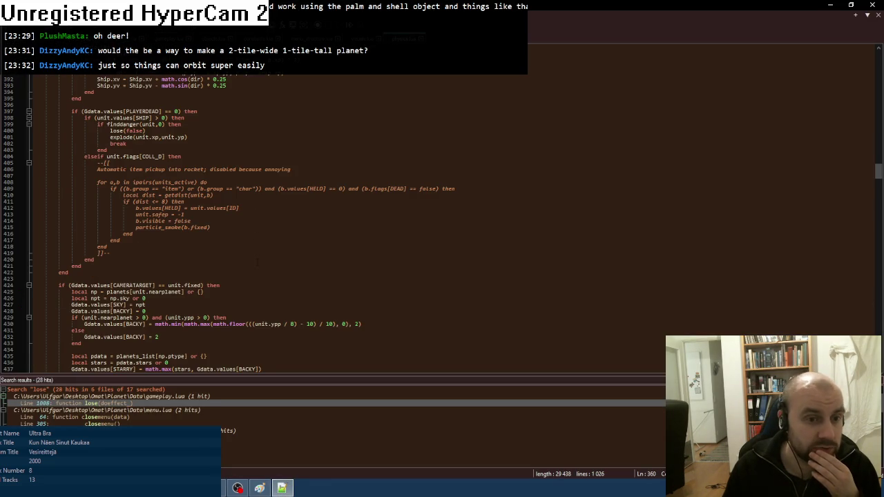
scroll(256, 262, down, 6)
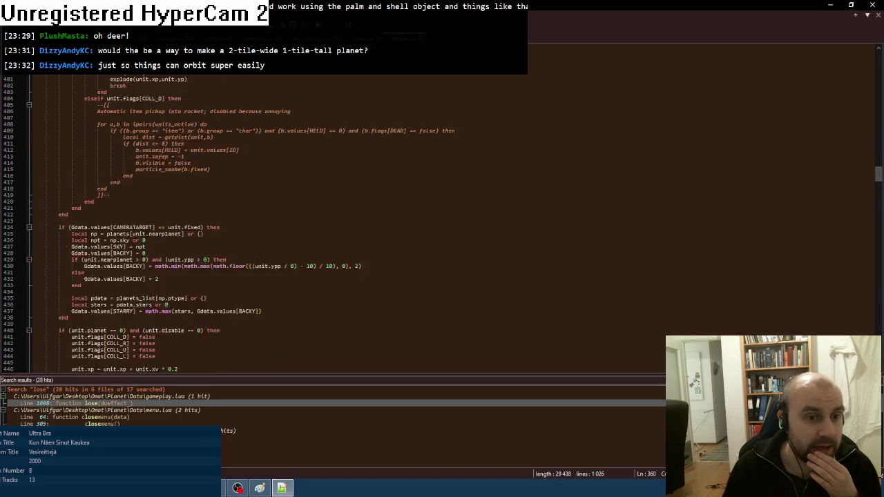
scroll(258, 261, down, 11)
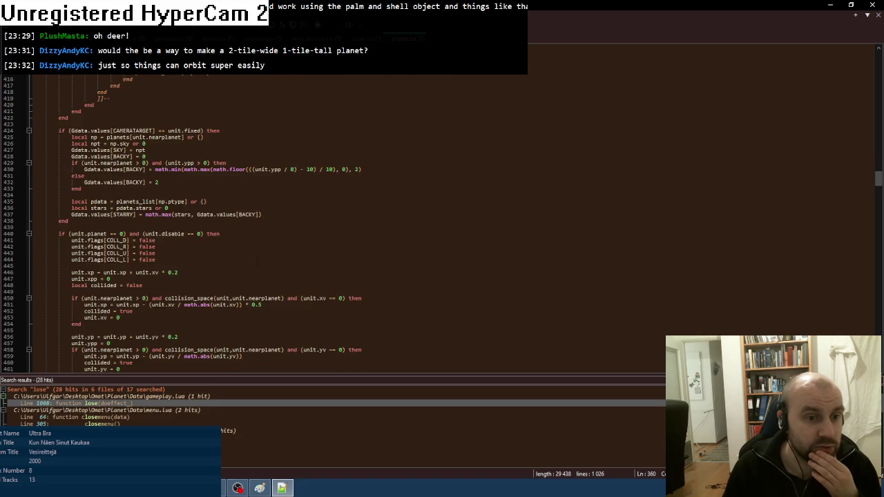
scroll(256, 261, down, 2)
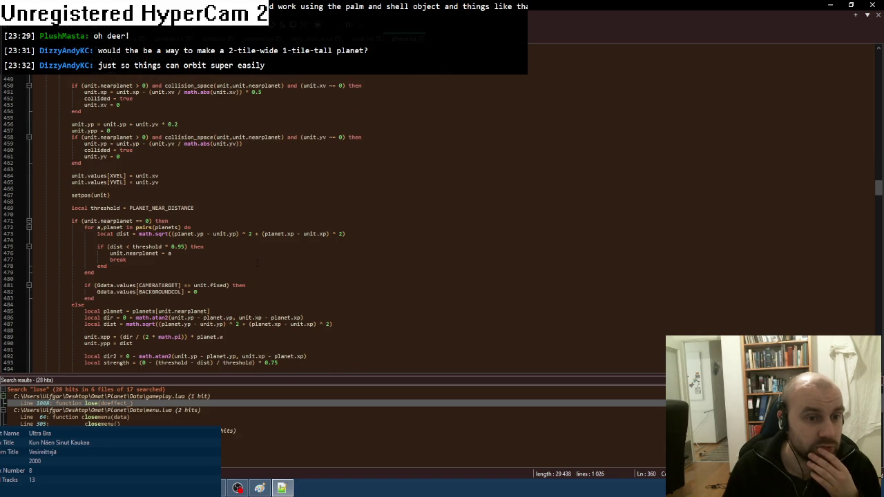
scroll(257, 263, up, 10)
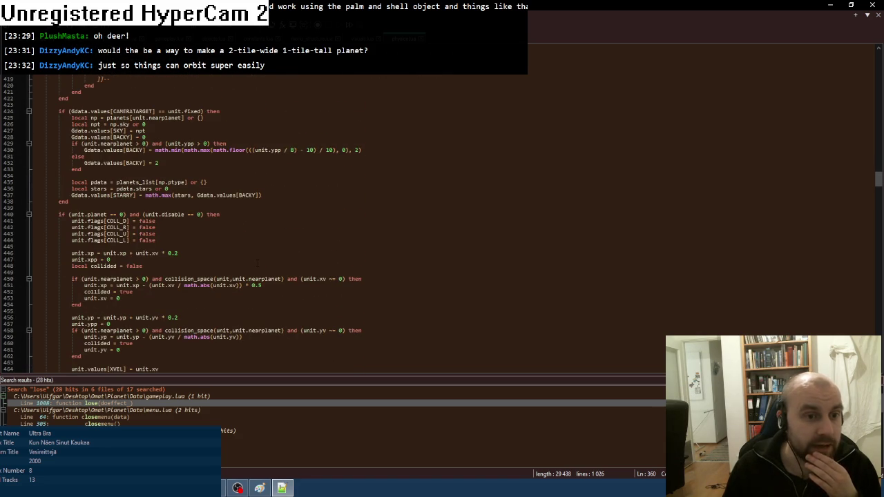
scroll(257, 263, up, 3)
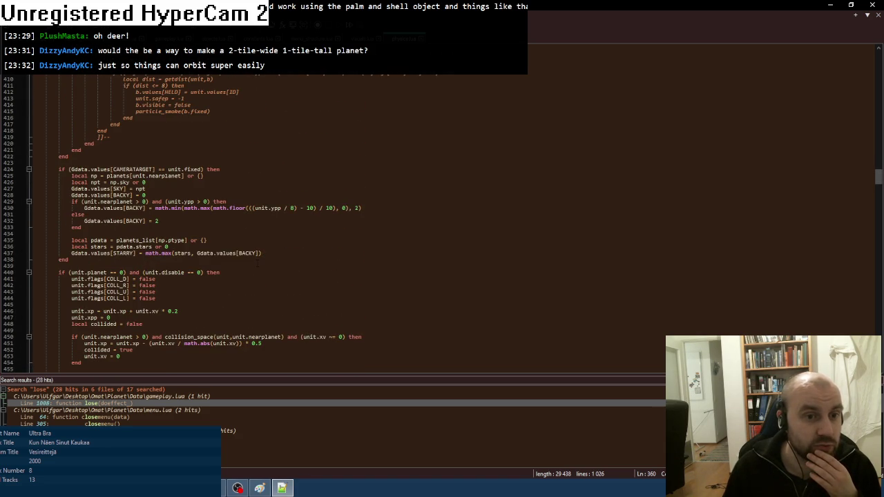
scroll(258, 263, down, 14)
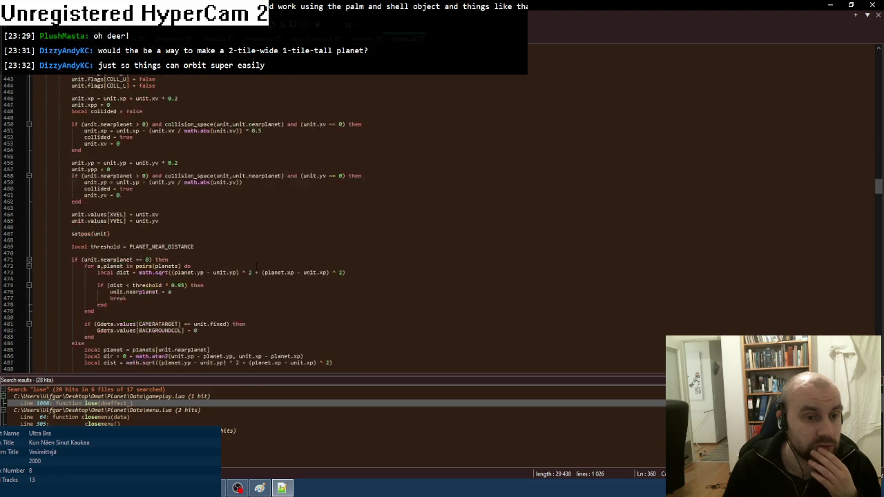
scroll(257, 265, down, 20)
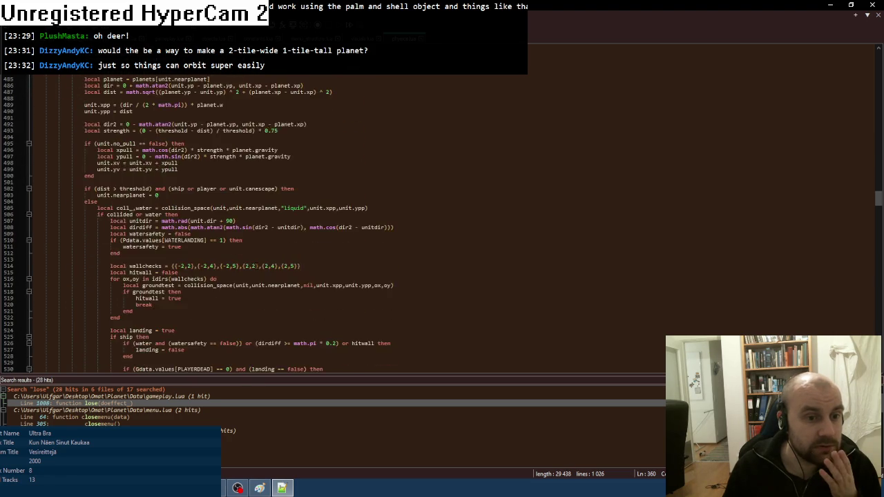
scroll(256, 266, down, 4)
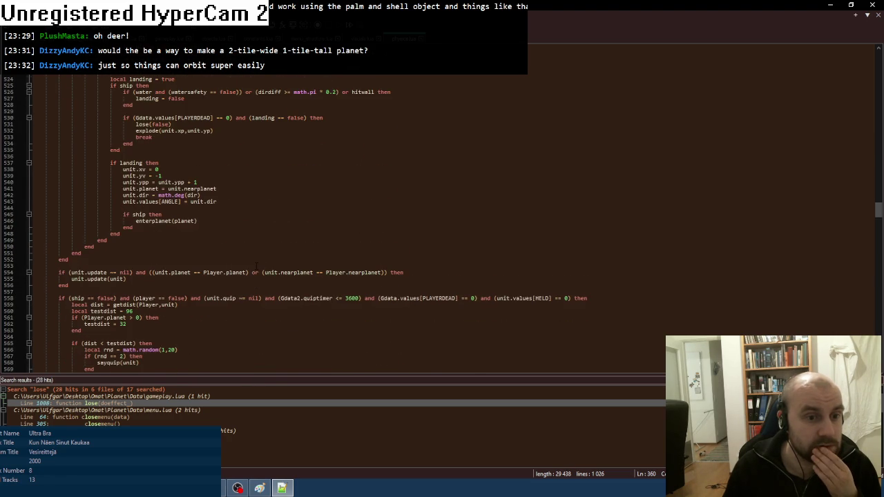
scroll(256, 266, down, 3)
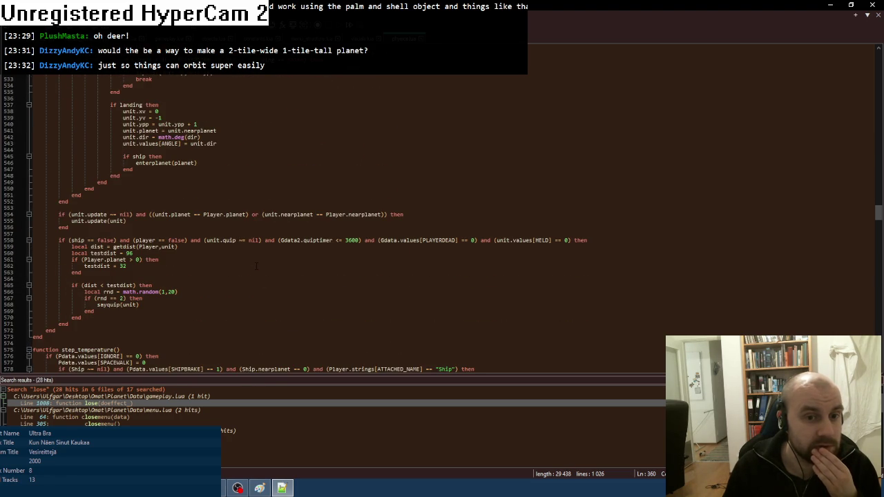
scroll(256, 266, down, 1)
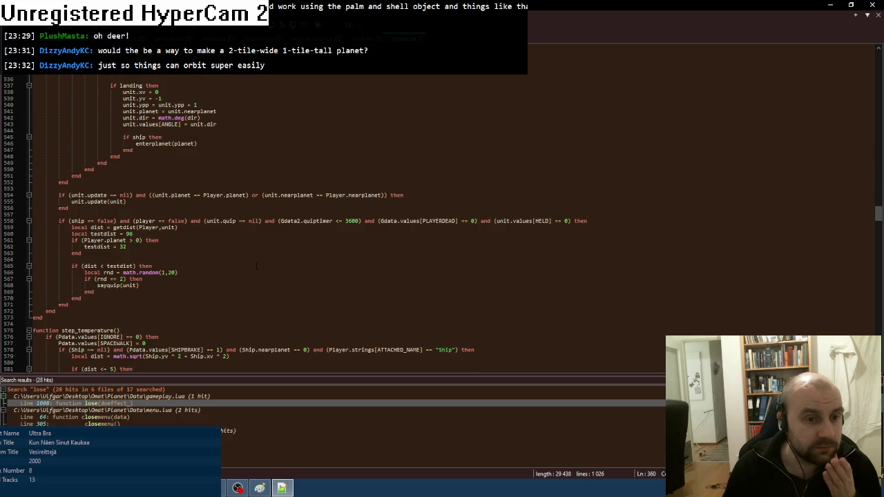
scroll(256, 266, up, 20)
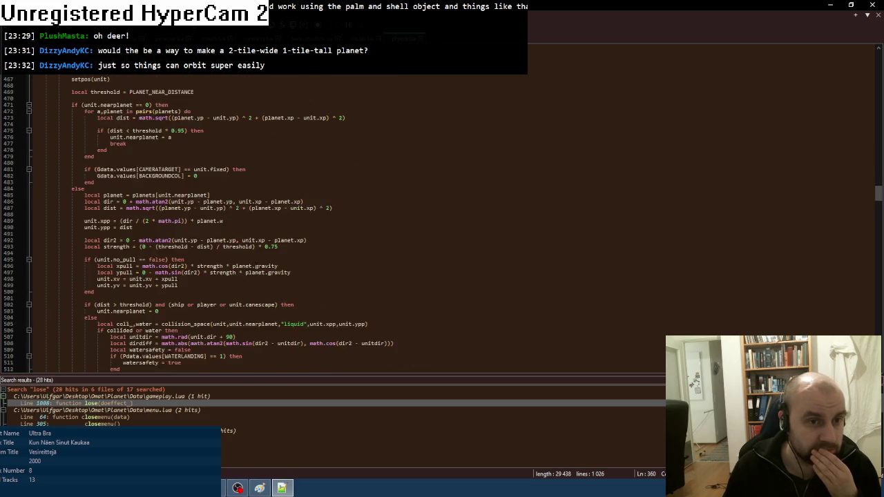
scroll(256, 266, up, 20)
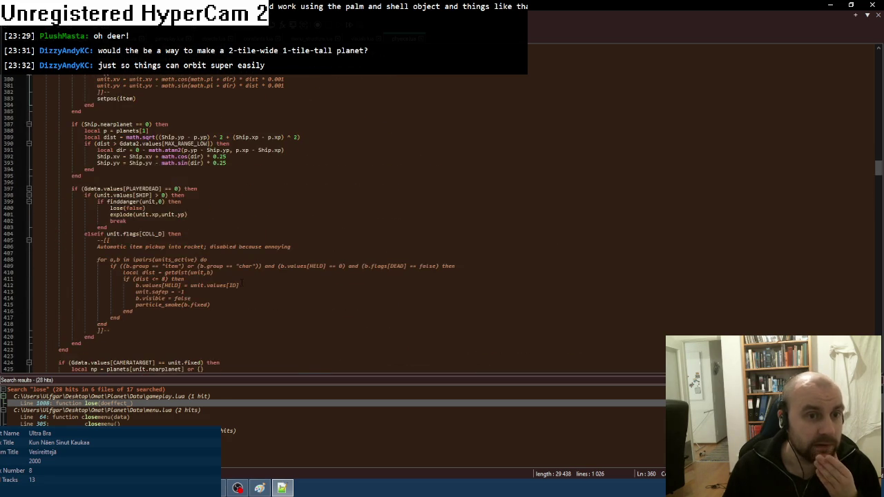
scroll(241, 281, up, 16)
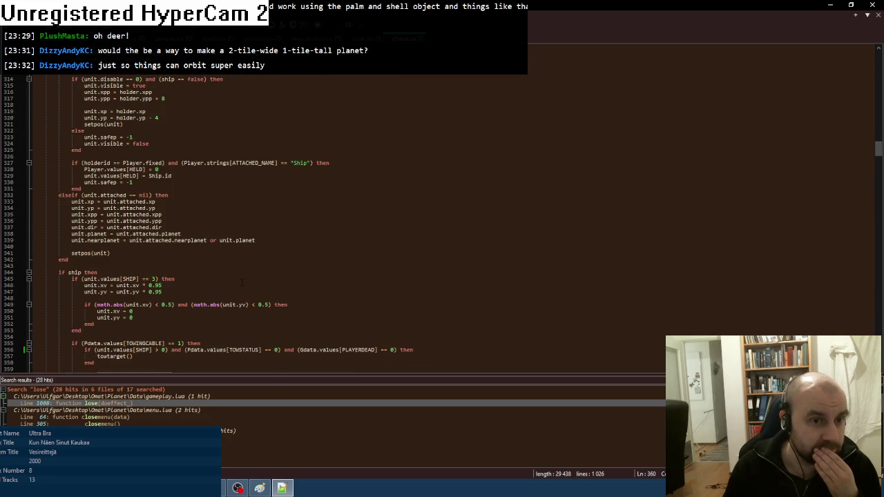
scroll(242, 282, up, 18)
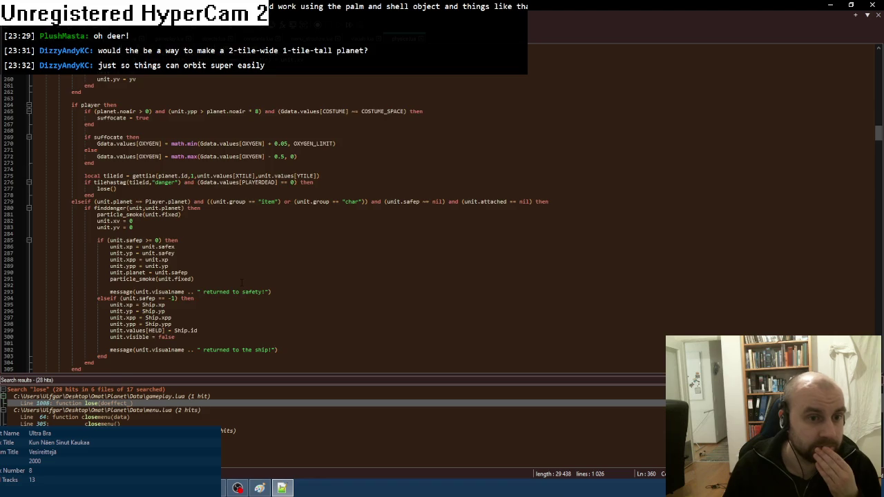
scroll(242, 282, up, 20)
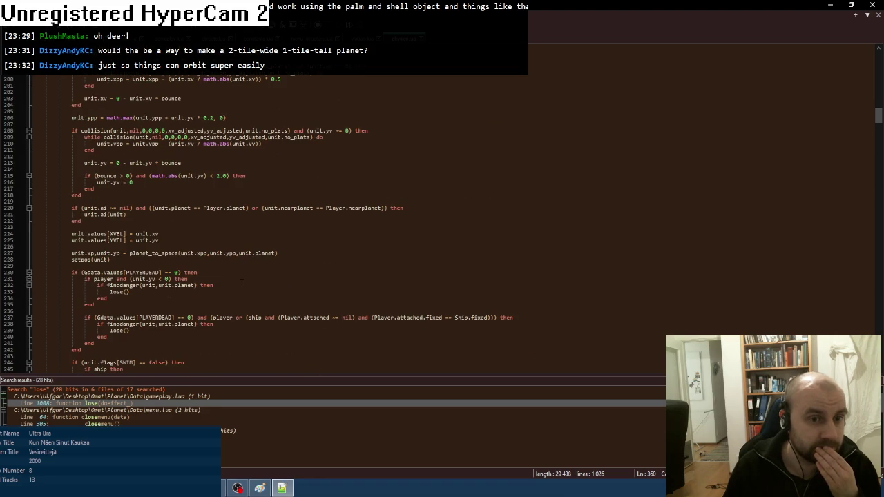
- Extend line 220's AI condition with 'and ((…TOWTARGET… unit.fixed) or (Pdata.values[TOWSTATUS] == 0))'
click(449, 207)
text(and (()
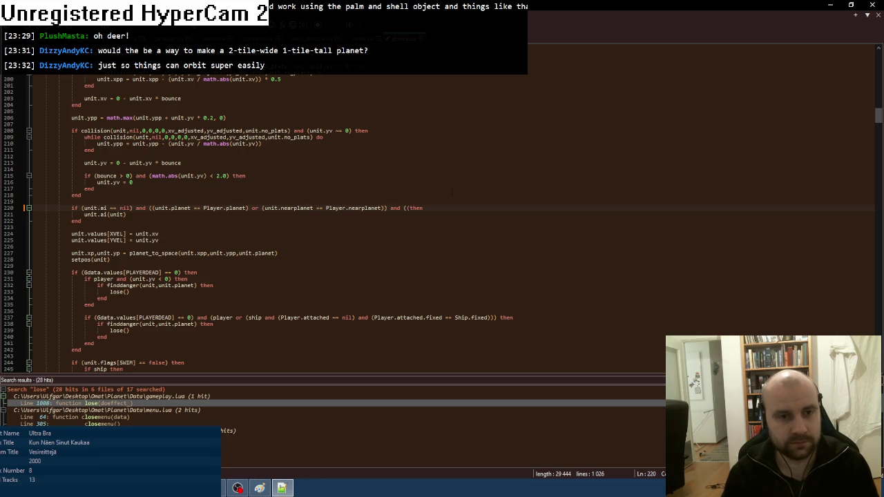
text(Gdata.values[TOWTARGET])
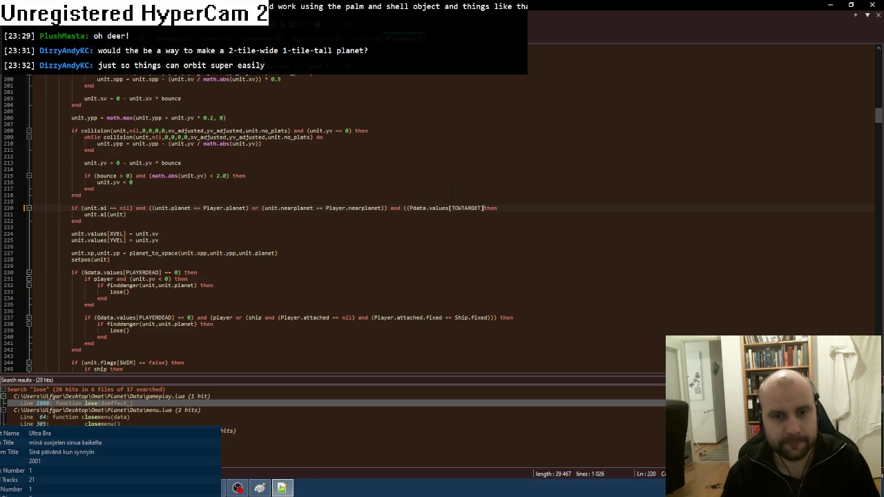
text( == un)
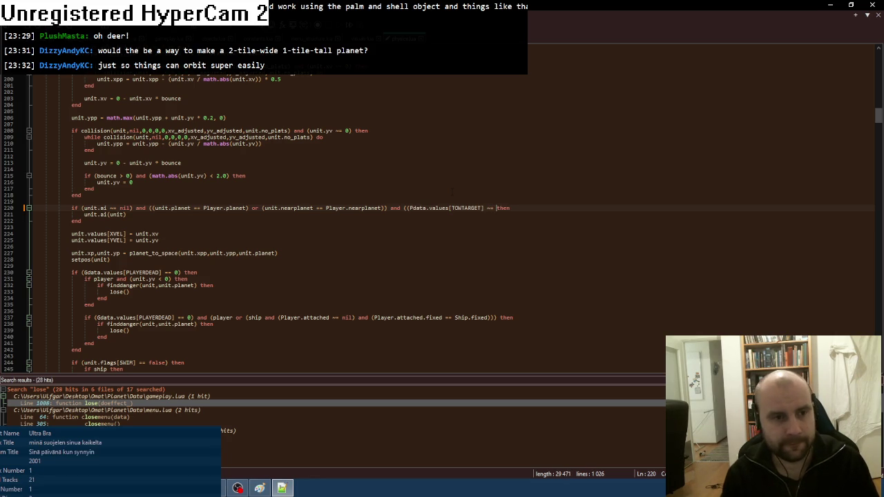
text(it.fixed) )
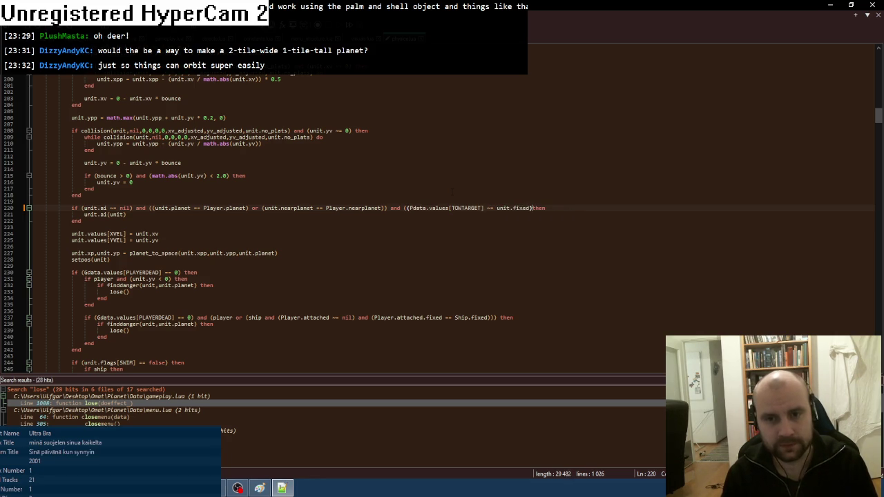
text(or )
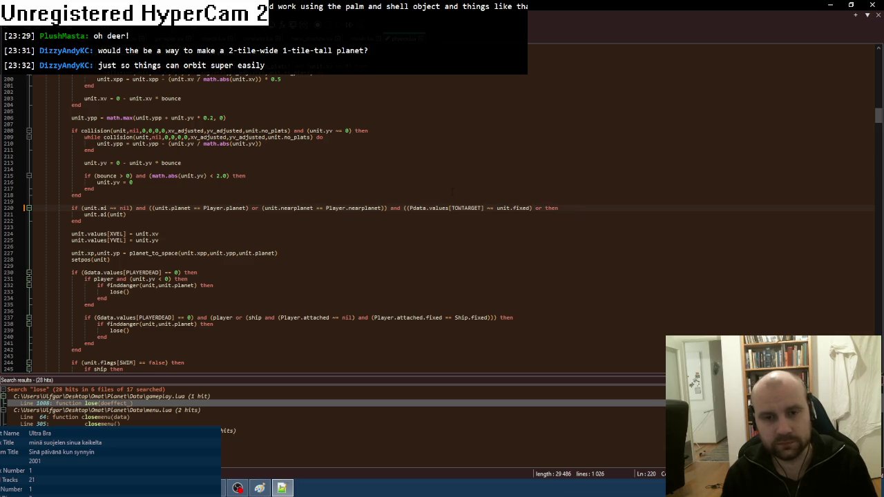
text((Pdata.values[TOWTARGET])
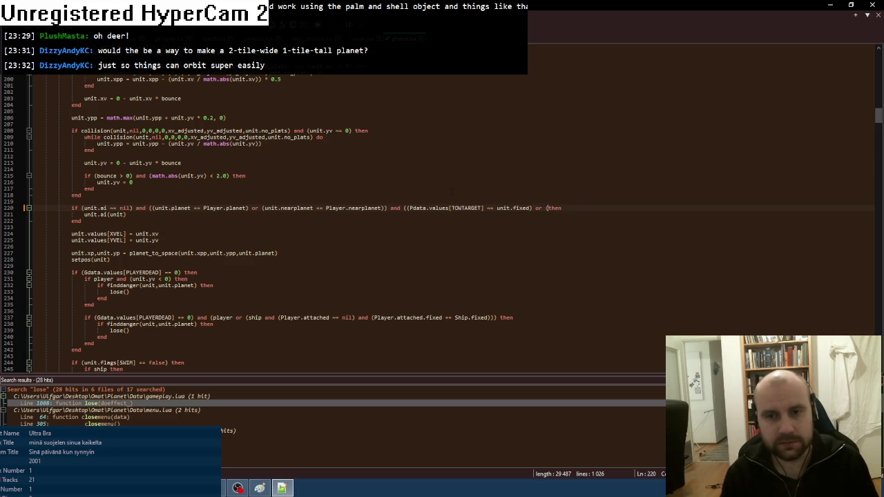
key(BackSpace)
key(BackSpace)
key(BackSpace)
text(STATUS)
key(Right)
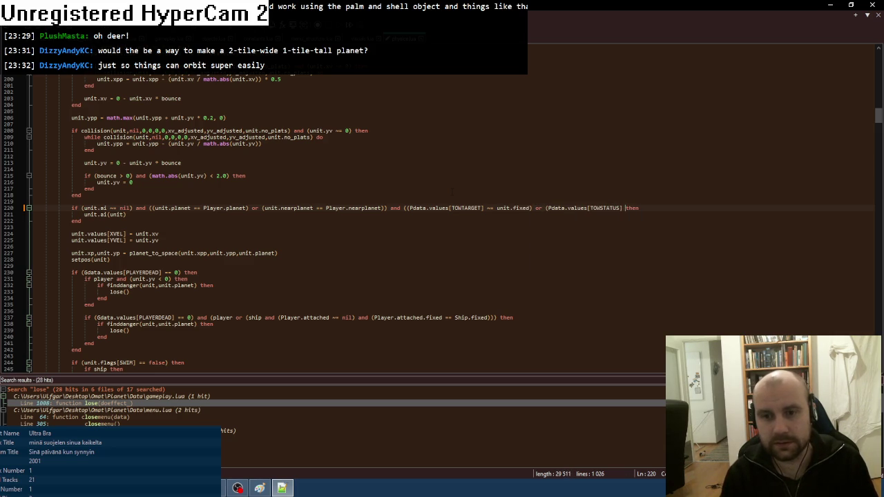
text(0)))
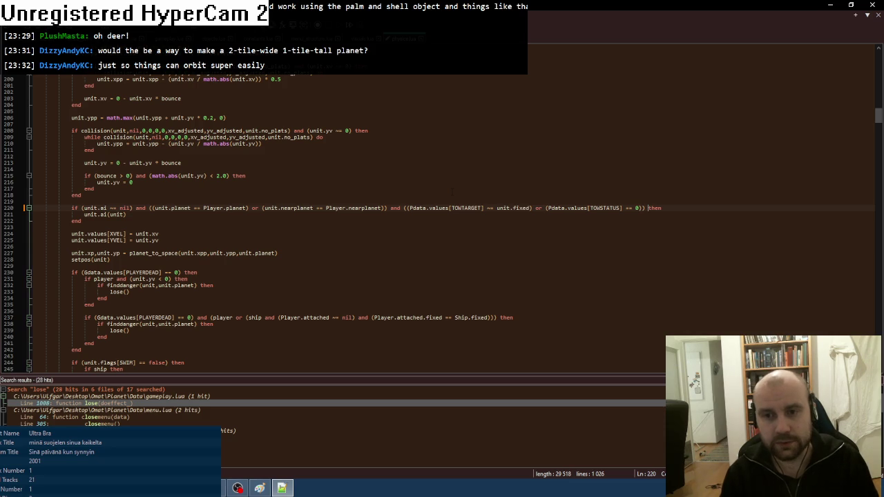
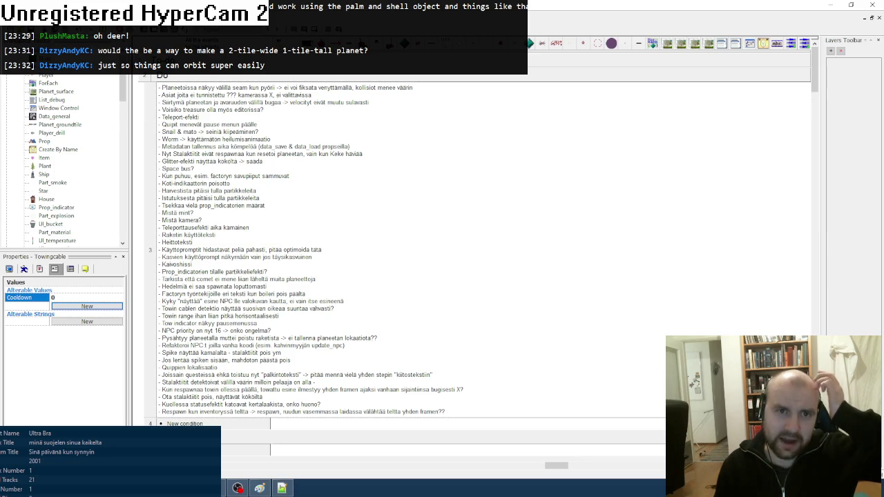
- Close the Planet Keke test window and open the to-do comment in the Edit Text dialog
key(Return)
key(Return)
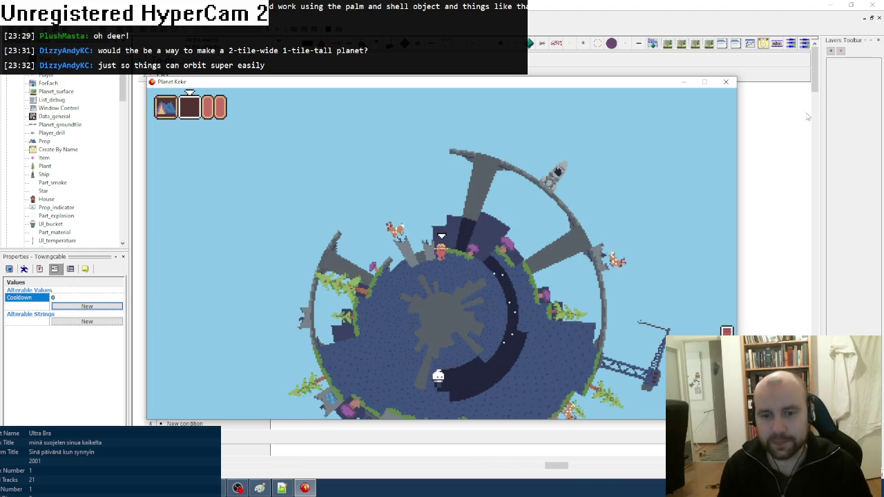
click(726, 82)
right_click(374, 243)
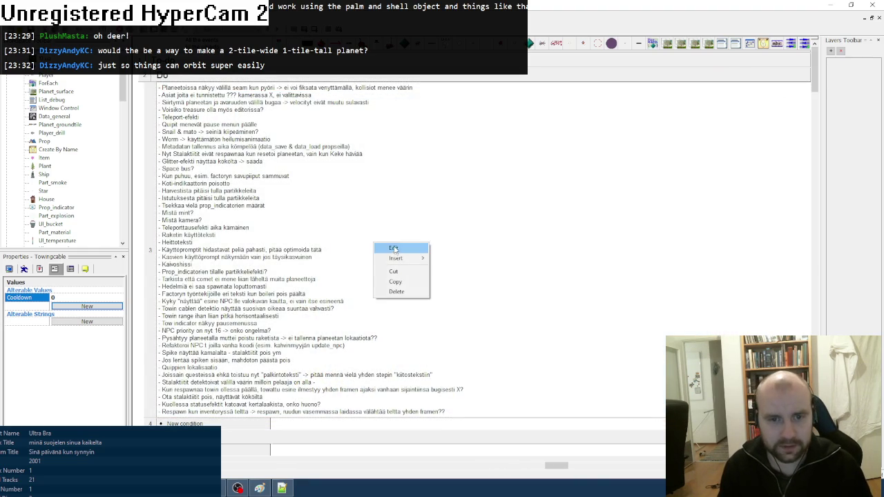
click(390, 247)
scroll(507, 225, down, 7)
click(611, 246)
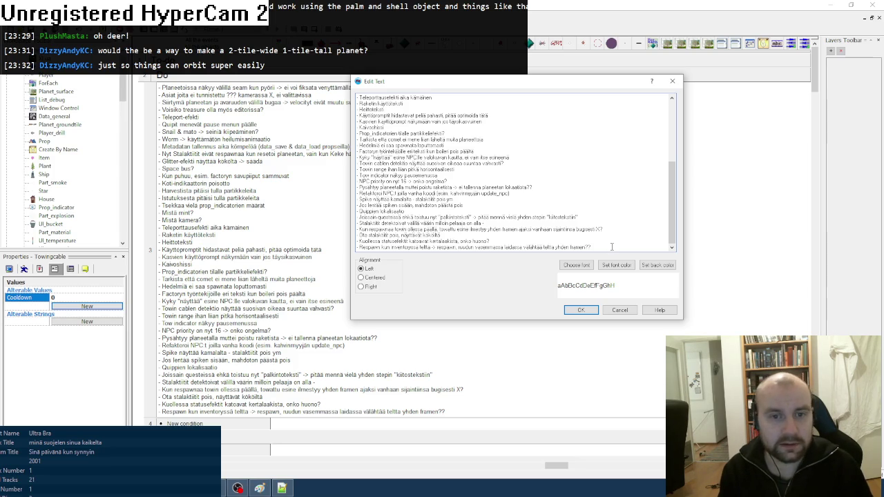
- Add a blank line after the last to-do entry, then switch to foobar2000
key(Return)
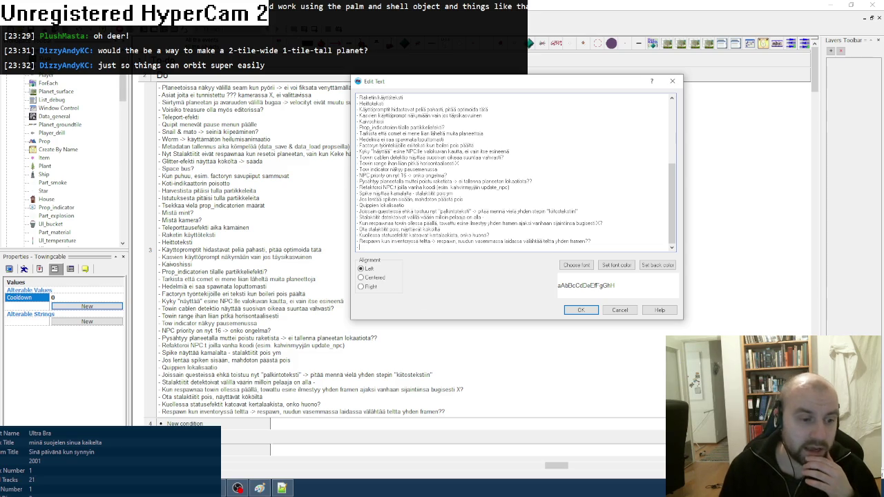
key(alt+Tab)
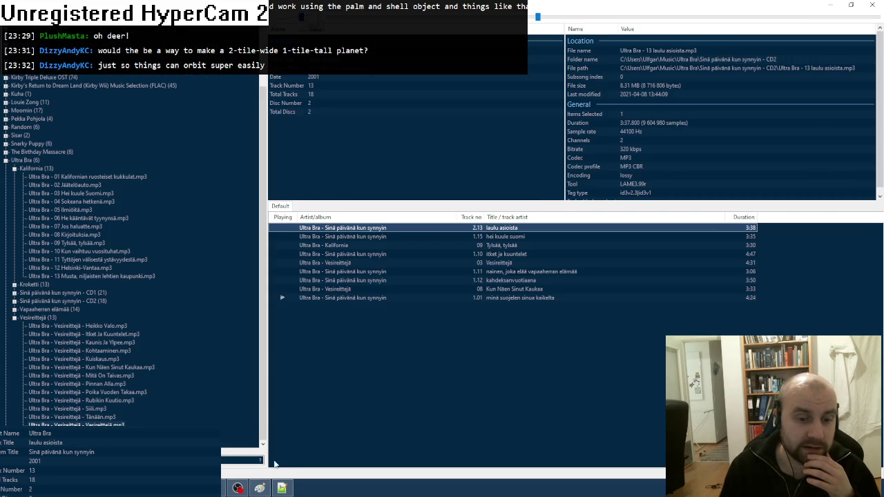
- Bring up the Notepad++ Lua script, then the Paint to-do list
click(281, 488)
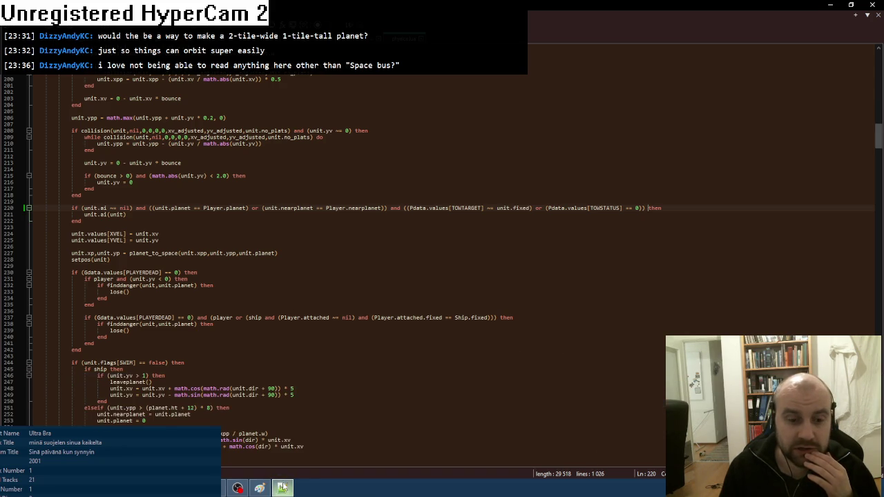
click(259, 488)
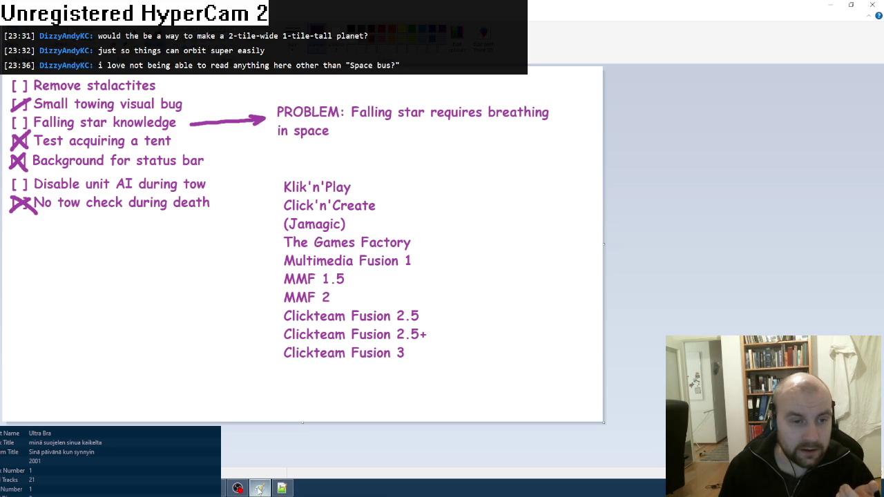
- Tick off 'Disable unit AI during tow' on the Paint to-do list and return to Fusion
drag(11, 192, 27, 175)
drag(13, 175, 28, 193)
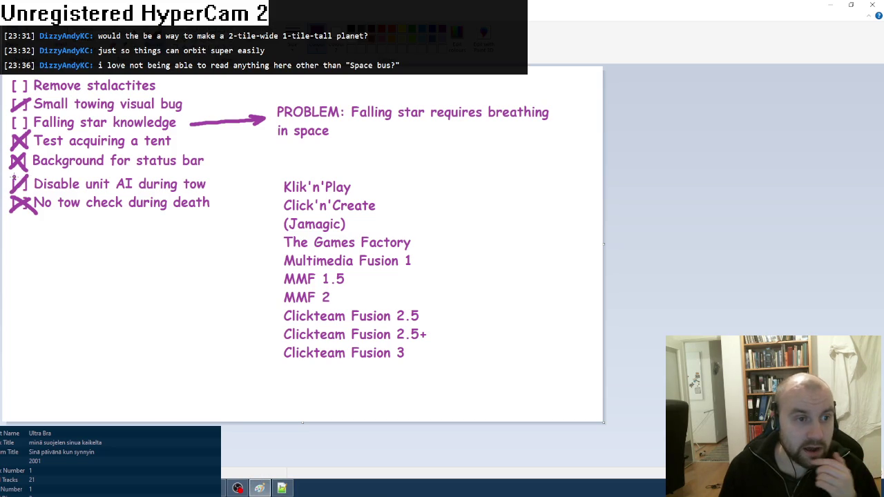
key(alt+Tab)
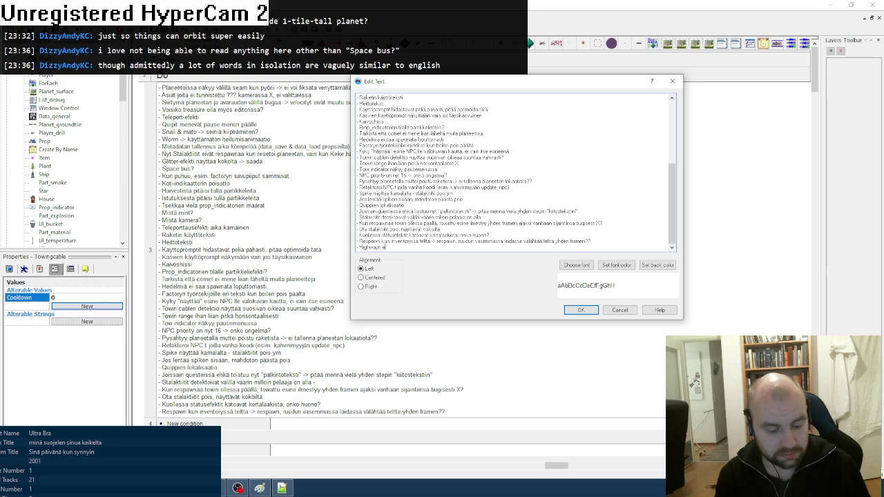
- Finish the '- Highwayn erakon sprite & teksti' line, remove the extra line and apply the text
text(on spirle & teksti)
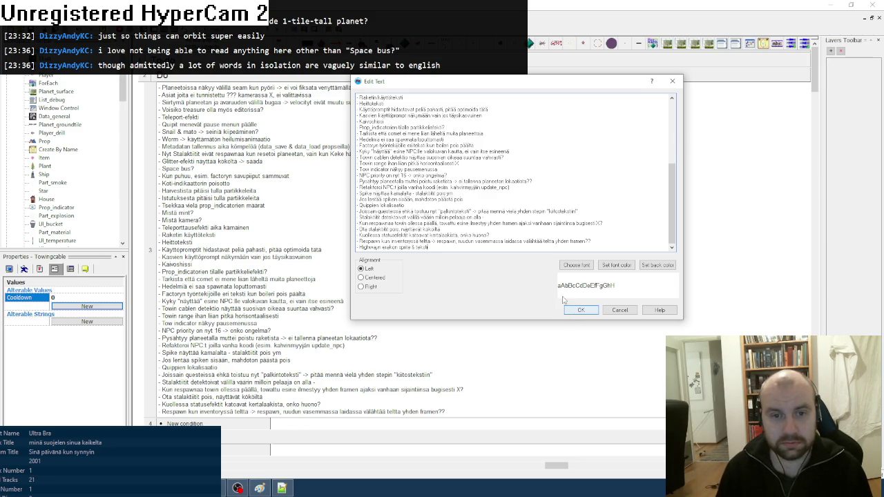
key(Return)
text(-DNG)
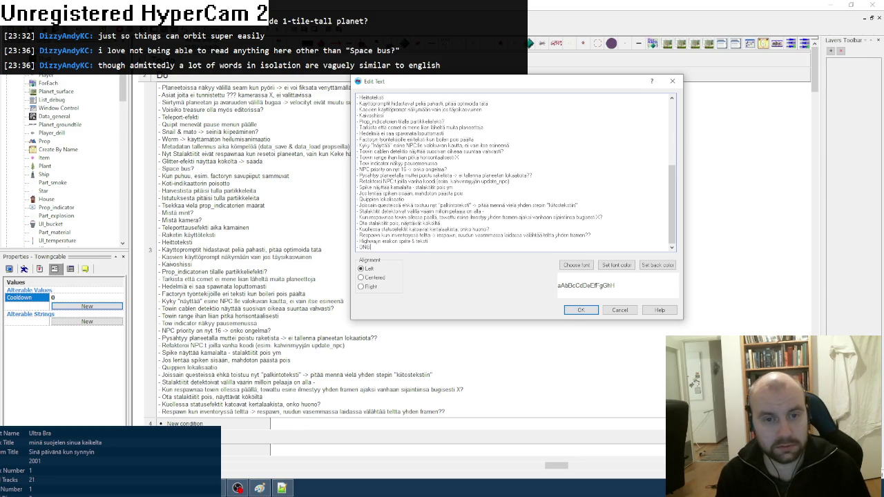
text(A: range 2 n)
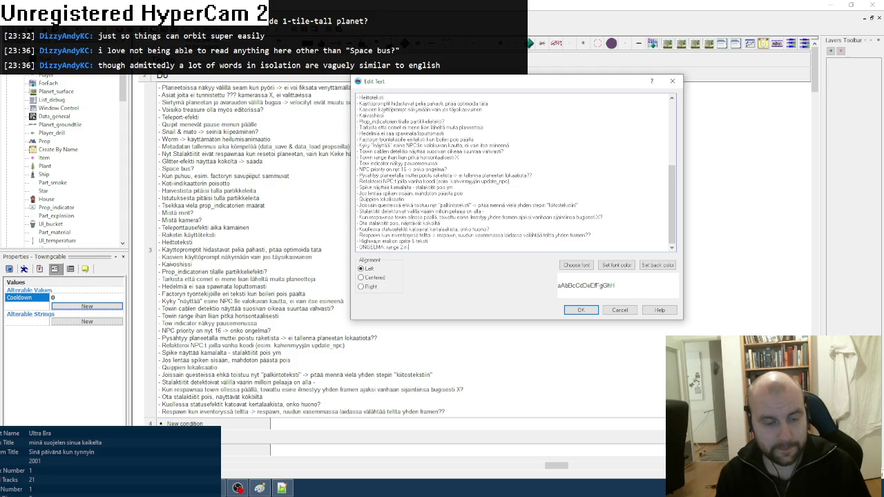
key(BackSpace)
key(BackSpace)
key(BackSpace)
click(581, 312)
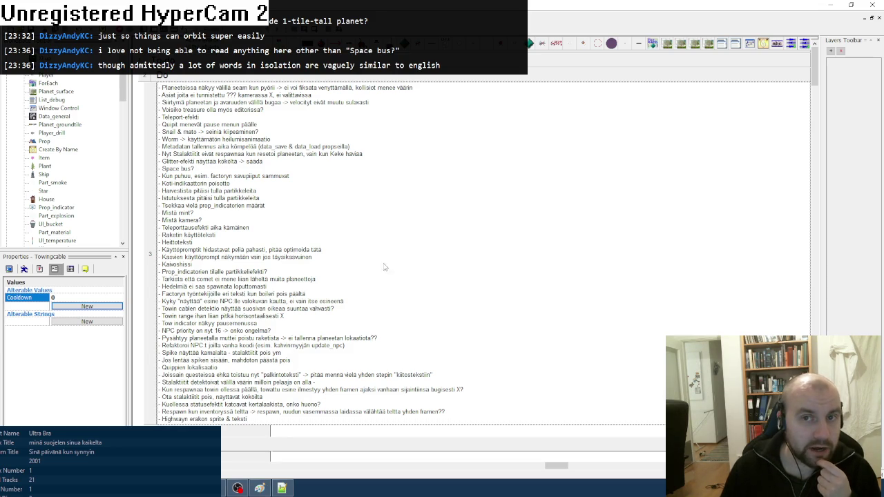
- Expand the Physics & Position group and review the Towing event alongside the Lua script
click(598, 44)
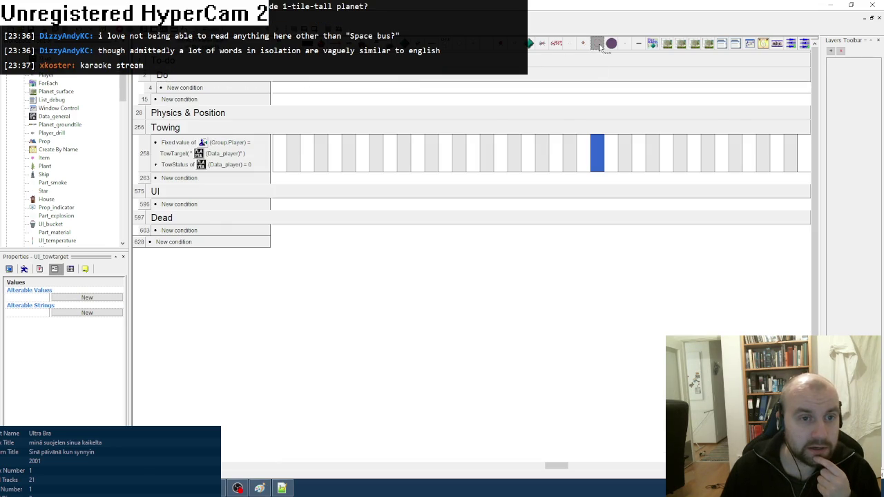
mouse_move(597, 158)
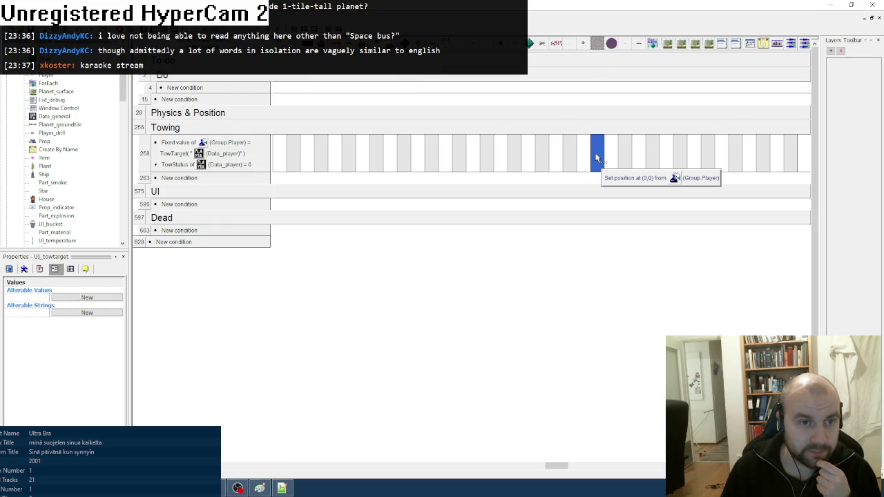
double_click(586, 112)
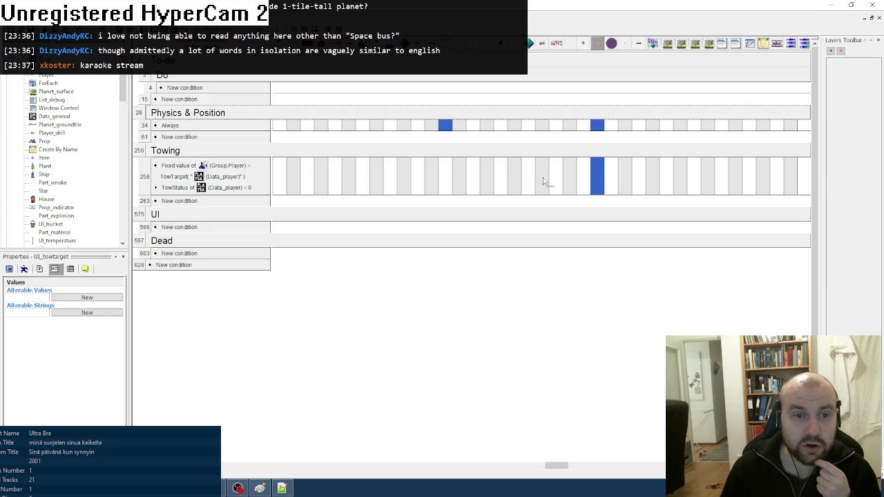
right_click(238, 187)
click(506, 428)
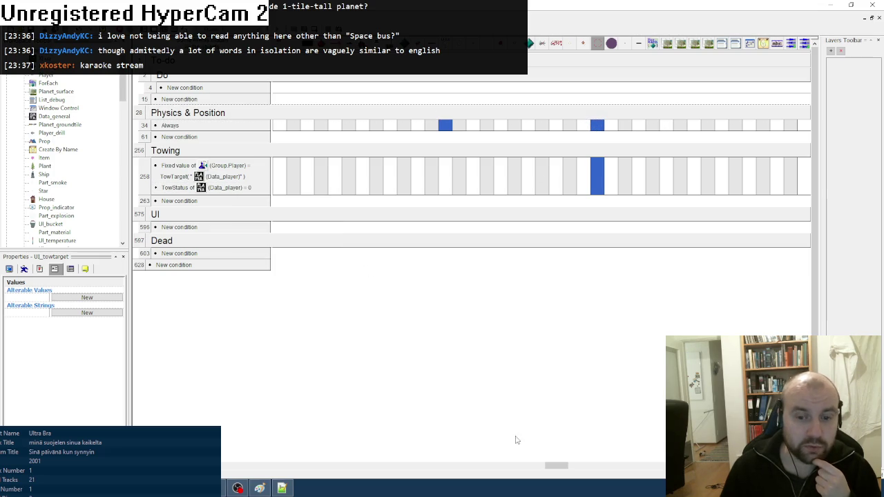
mouse_move(556, 466)
mouse_down()
mouse_move(359, 468)
mouse_move(245, 481)
mouse_up()
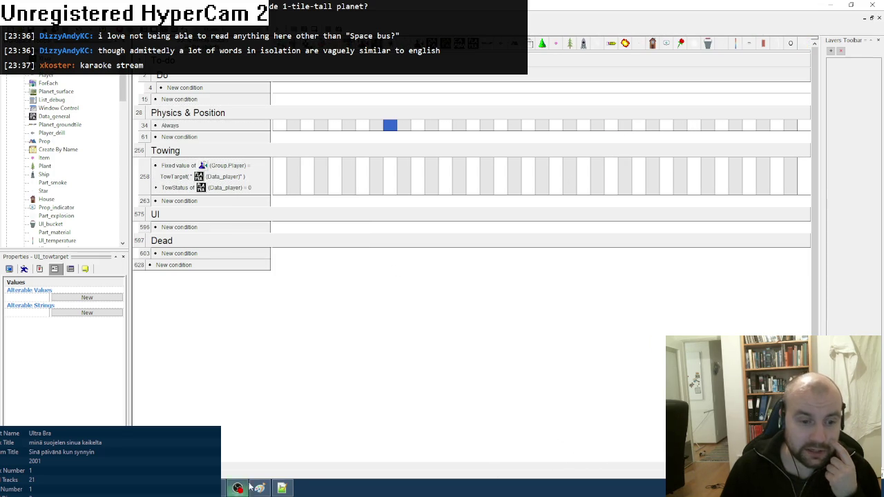
click(282, 488)
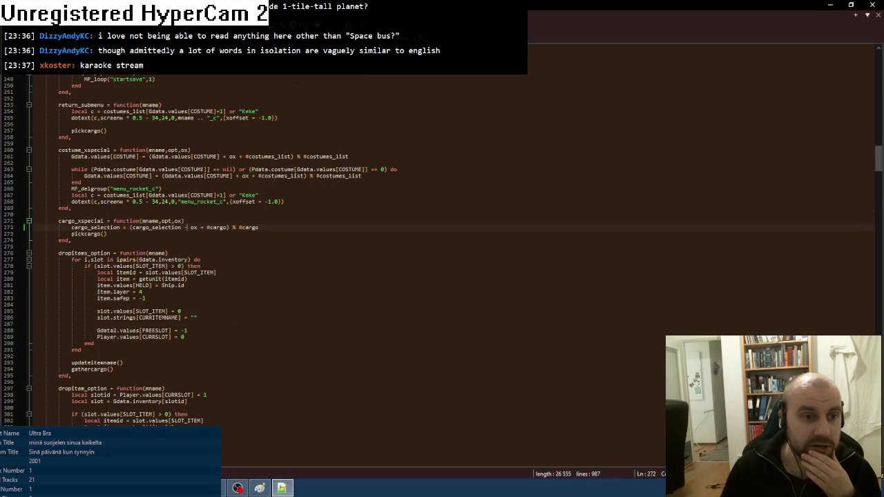
drag(877, 159, 877, 63)
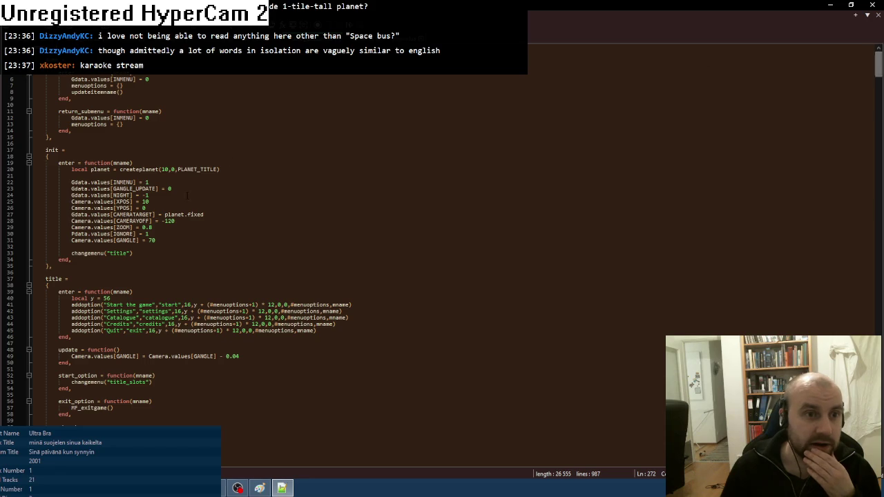
scroll(172, 201, down, 10)
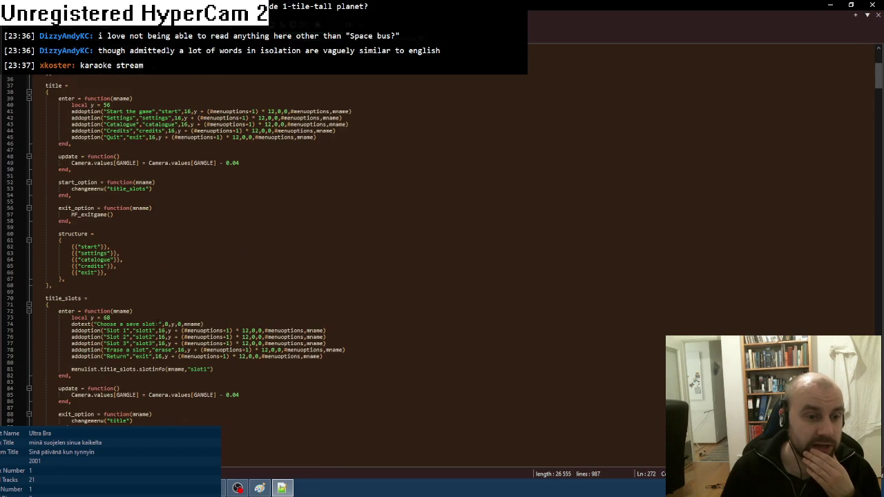
key(alt+Tab)
- Add a Data_general condition to the Towing event: alterable string Menu equals "game"
right_click(234, 193)
click(267, 221)
right_click(338, 162)
mouse_move(380, 242)
click(452, 252)
click(352, 200)
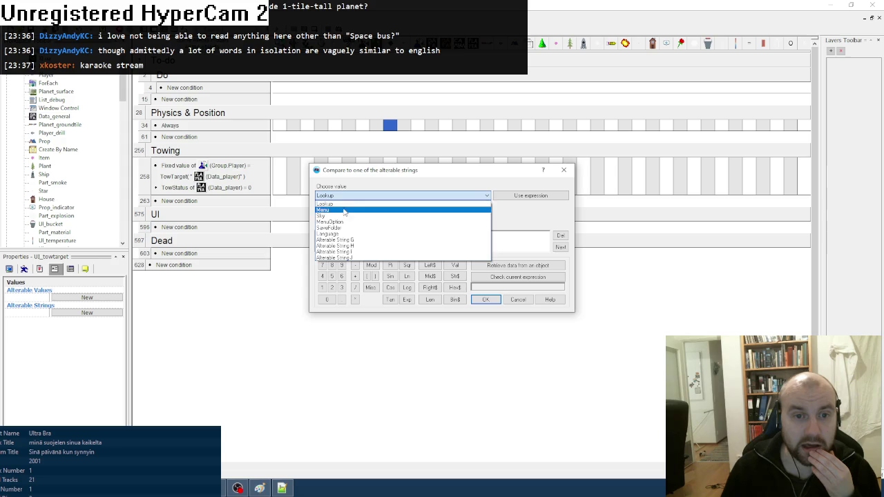
click(348, 207)
text(game)
click(485, 299)
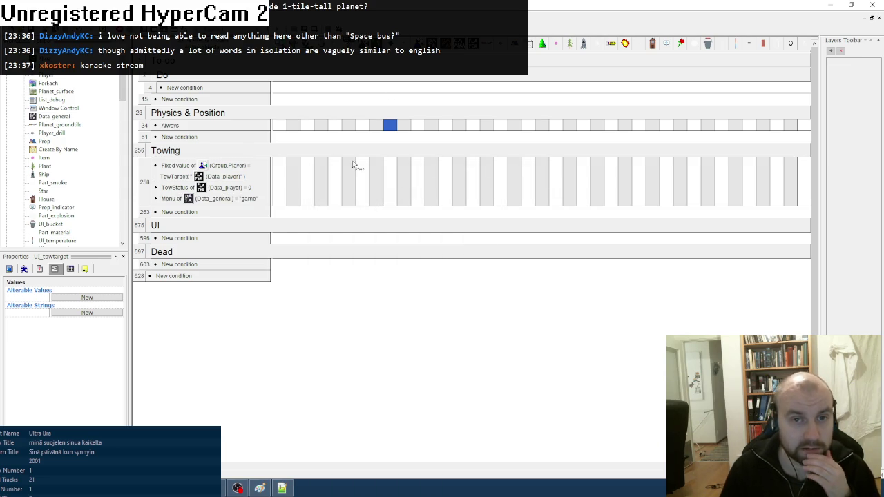
- Start a test run of the game with F8
scroll(379, 333, down, 3)
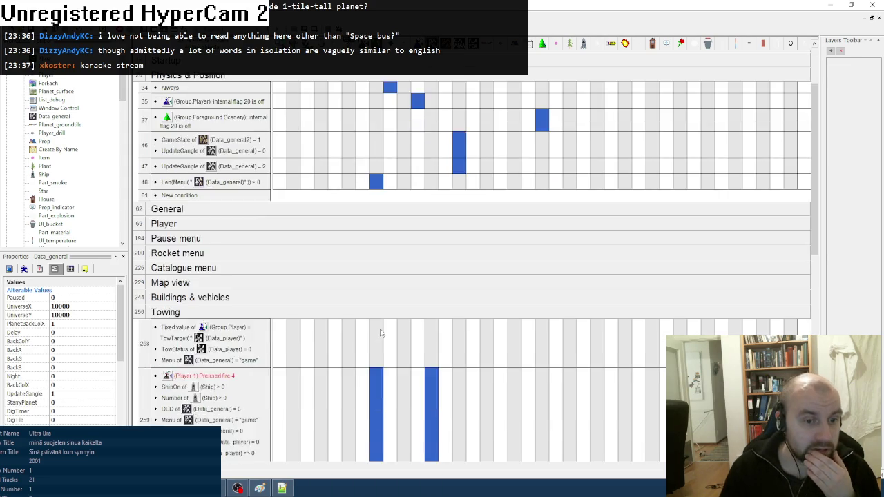
scroll(380, 333, down, 3)
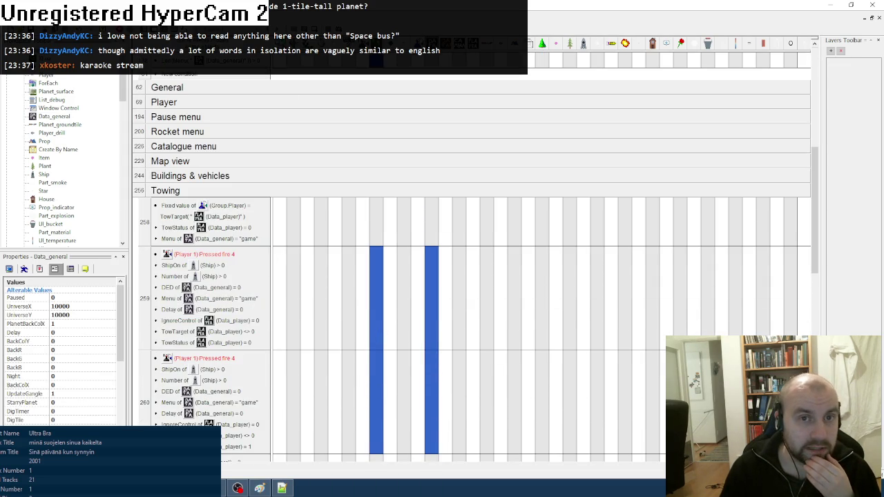
key(F8)
- Load Slot 1, try the rocket menu, launch the rocket with the deer, then quit the game
key(Return)
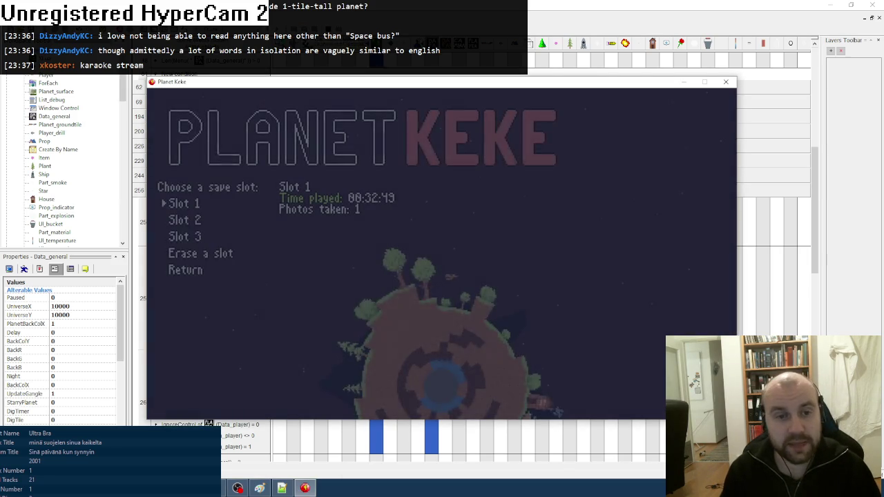
key(Return)
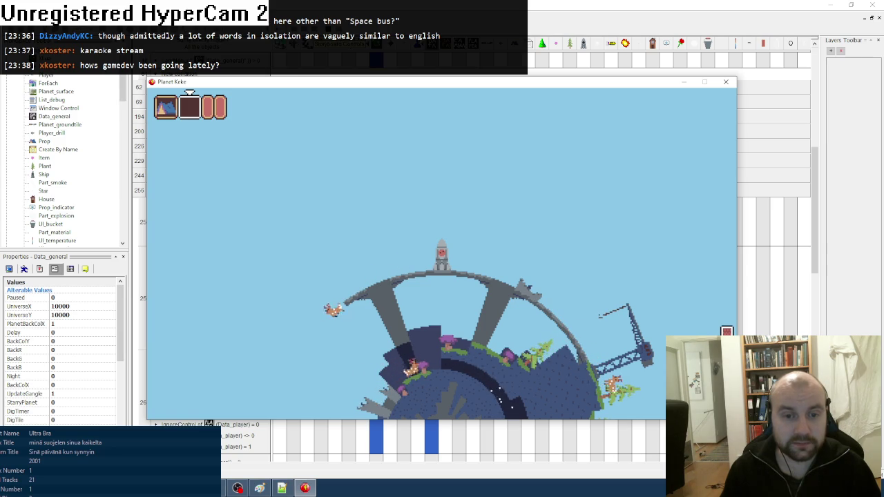
key(space)
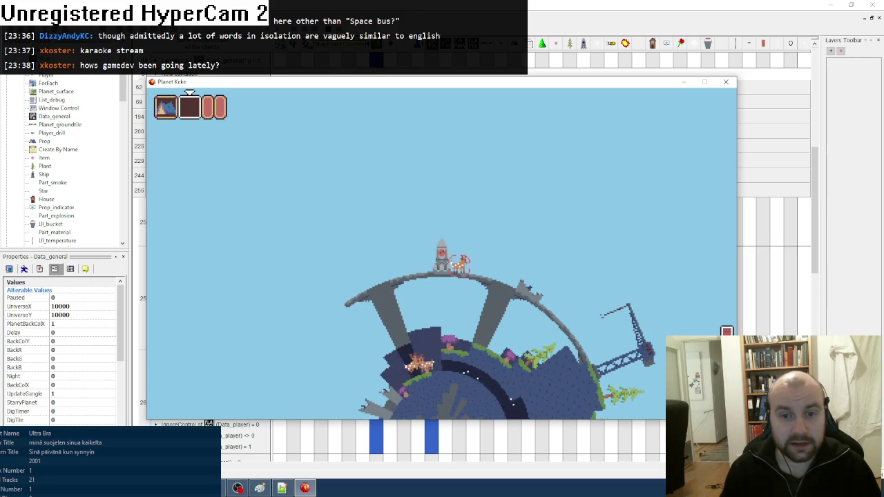
key(Up)
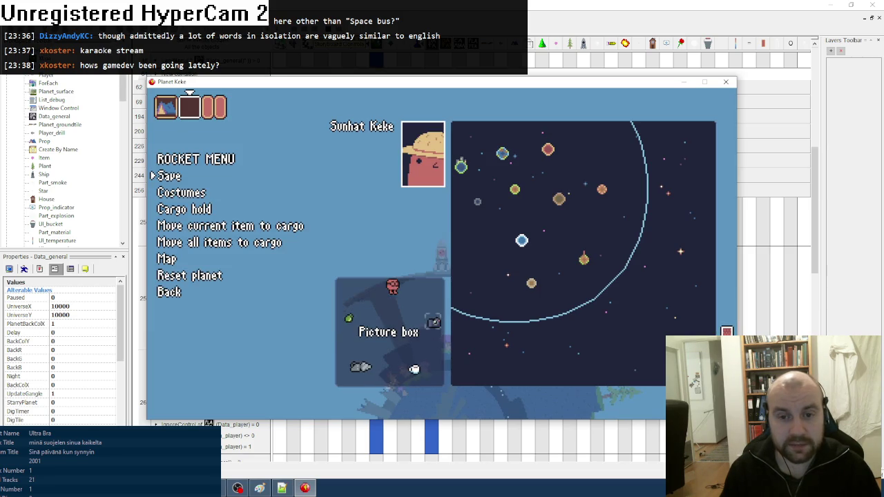
key(Escape)
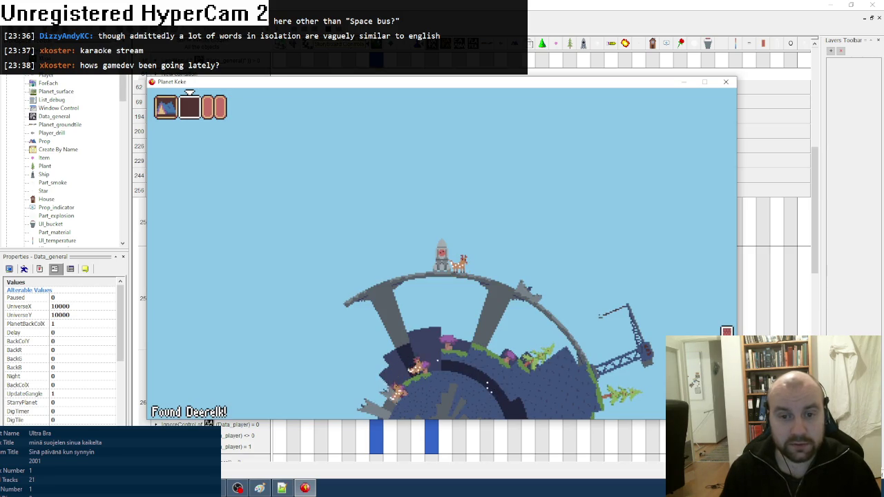
key(Up)
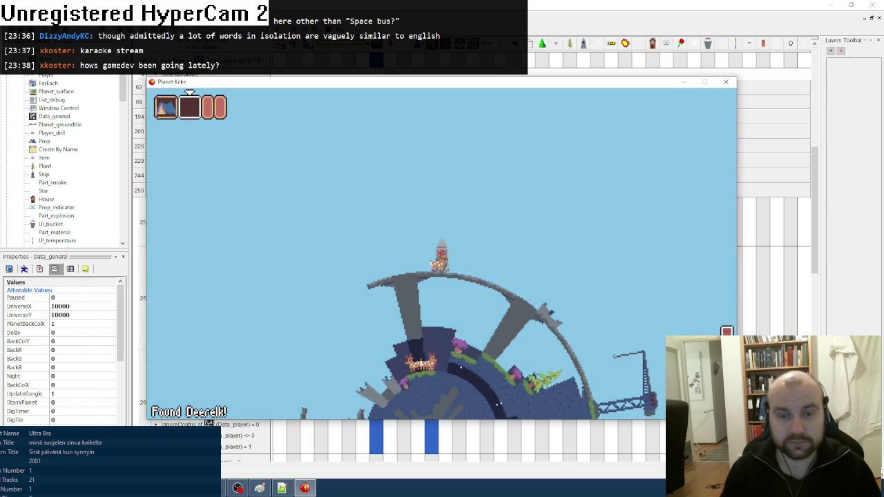
key(alt+F4)
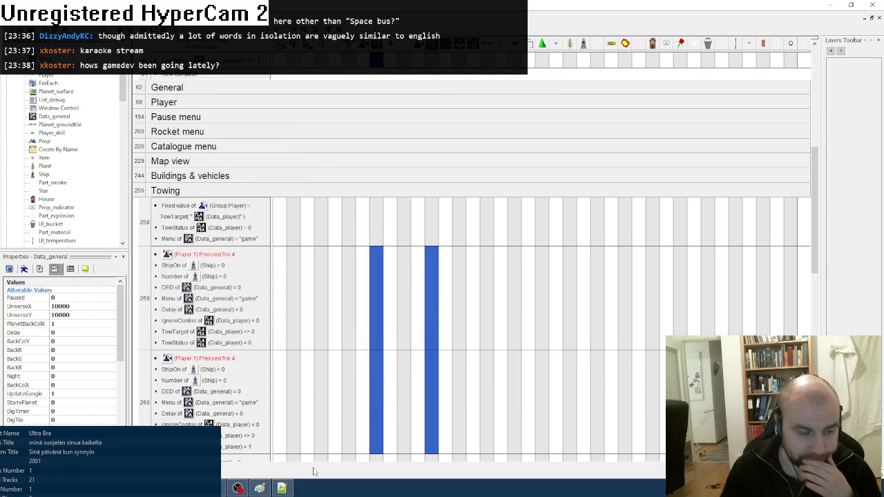
- Glance at the Paint to-do list, then reopen the To Do comment in the event editor
click(260, 490)
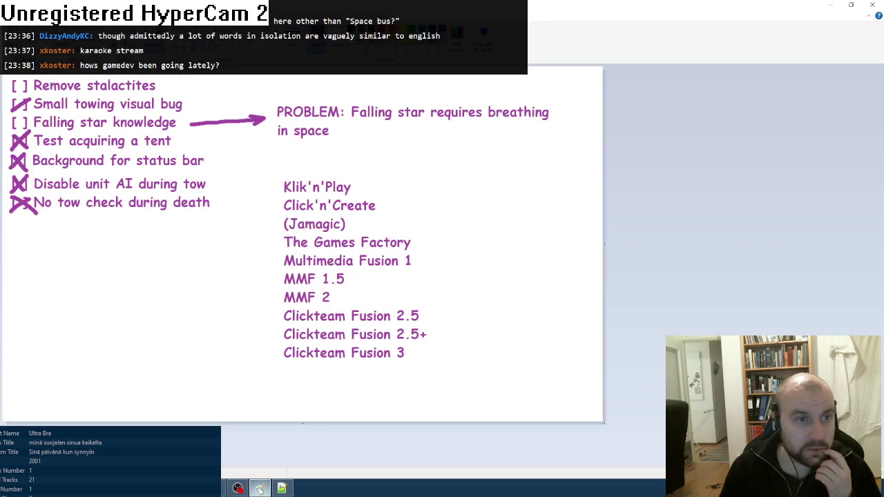
click(830, 5)
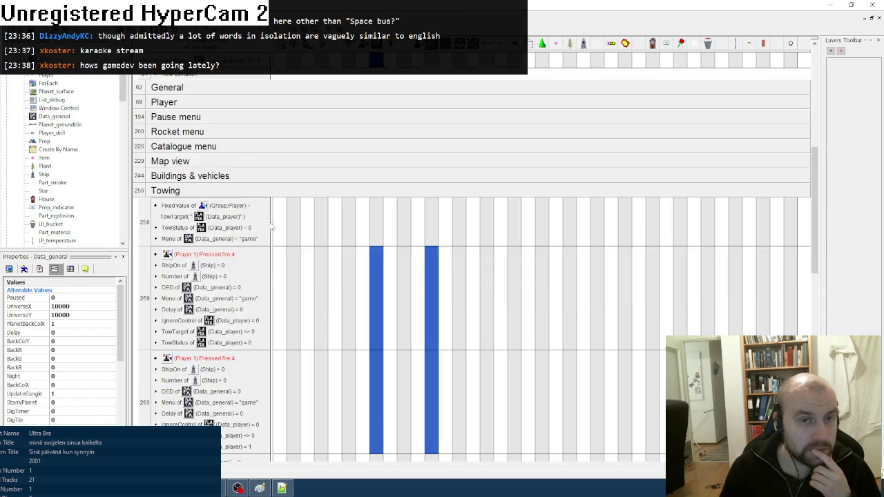
scroll(283, 238, up, 10)
scroll(283, 238, up, 3)
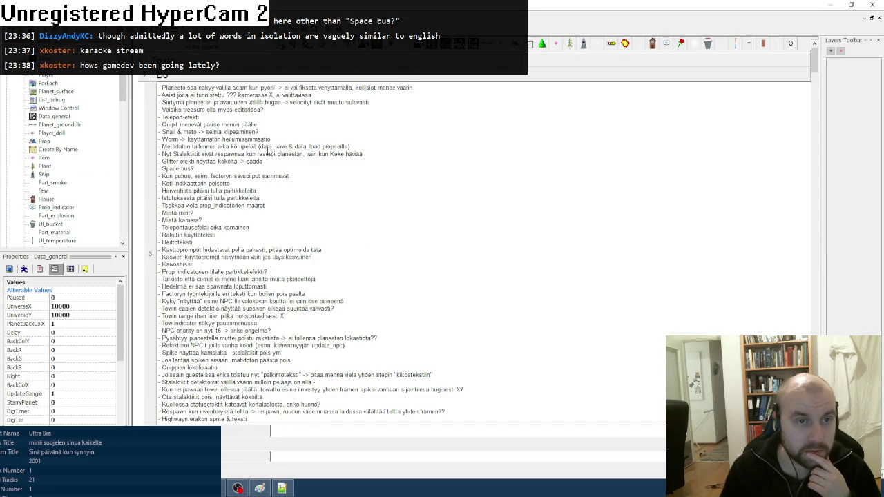
double_click(238, 147)
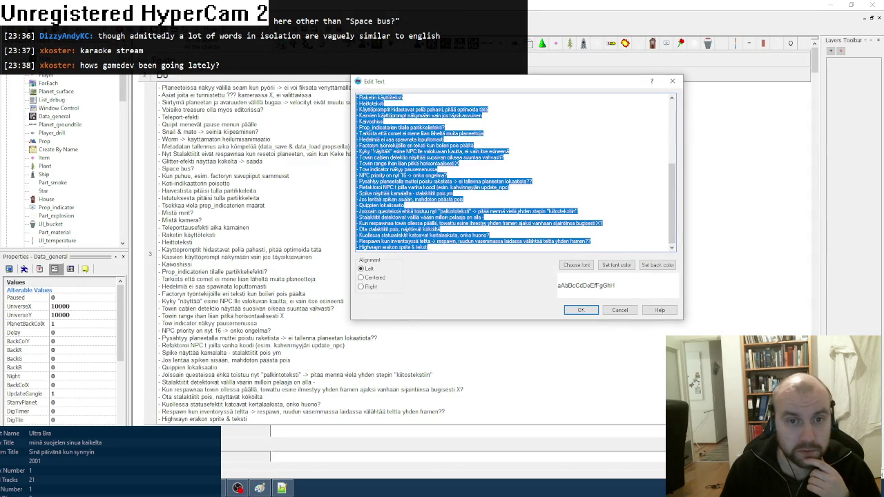
- Move the two towing lines below the respawn towing line in the To Do comment
click(447, 169)
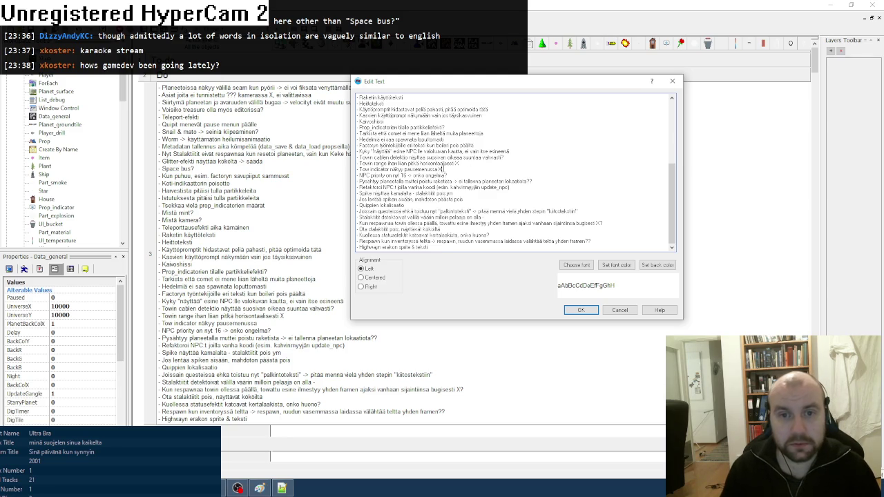
key(shift+Up)
key(shift+Home)
key(ctrl+x)
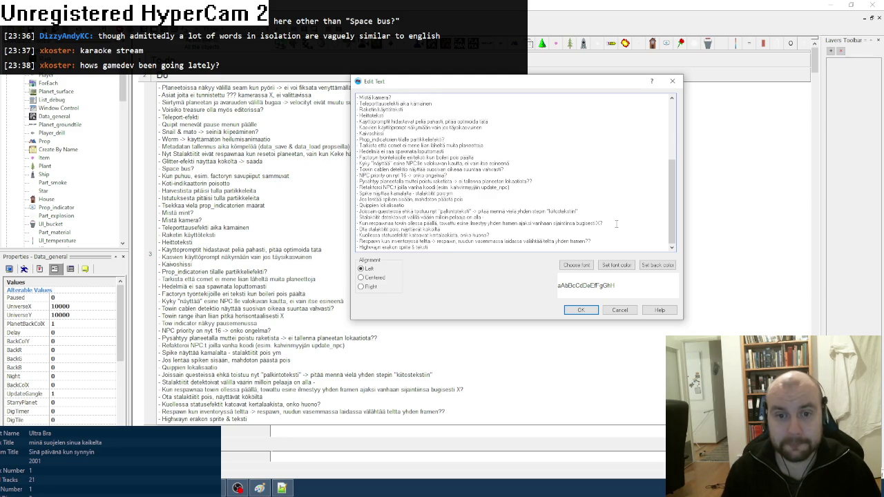
key(ctrl+v)
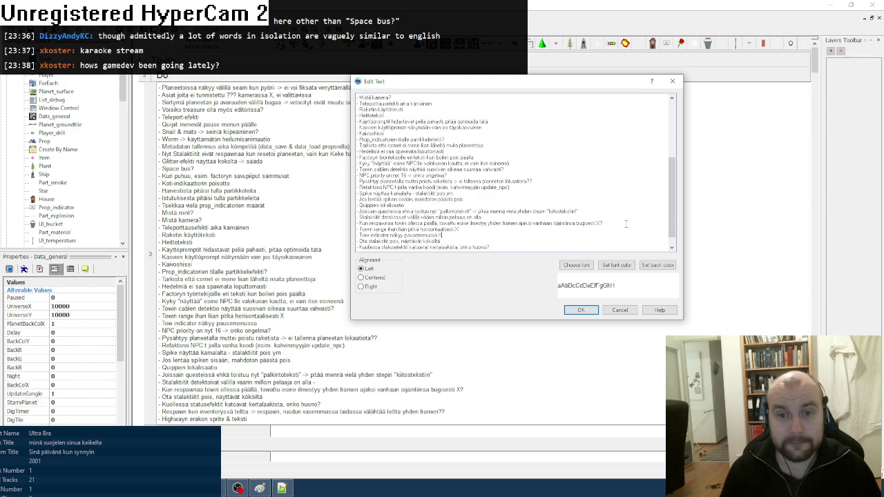
- Cut the four finished lines, Stalaktiitit through Tow indicator, and apply the To Do comment
drag(450, 234, 331, 217)
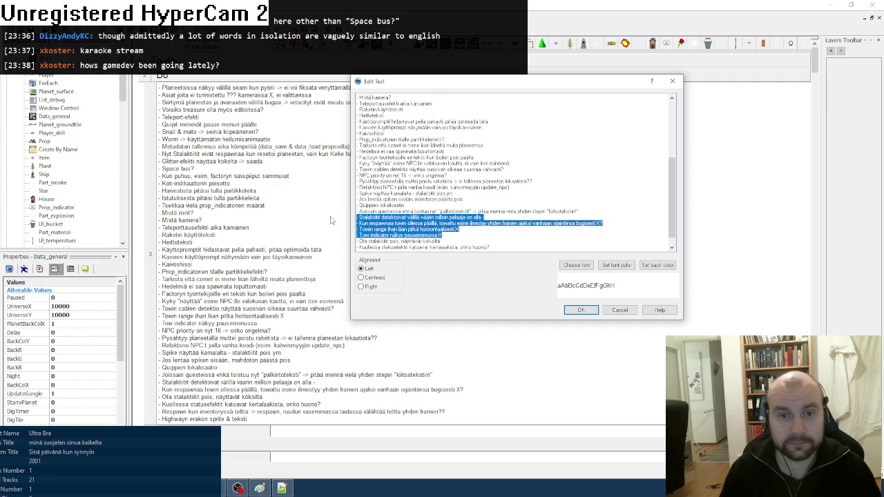
key(ctrl+x)
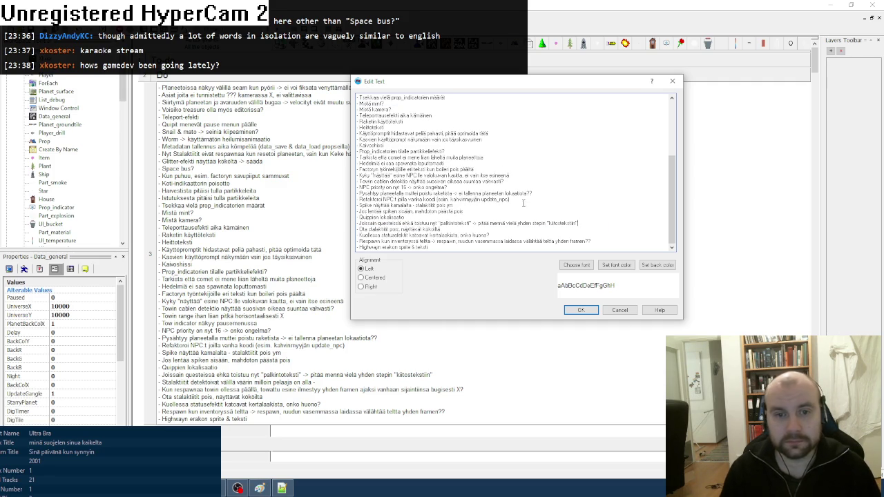
scroll(473, 210, up, 5)
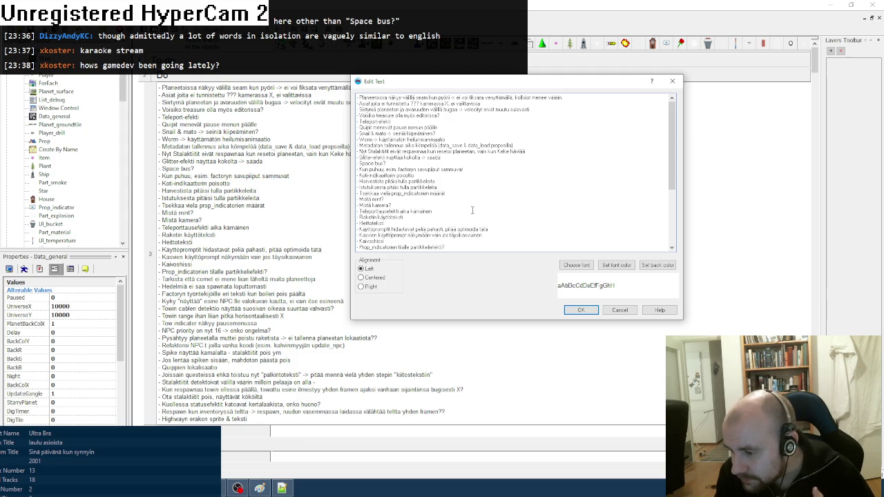
click(581, 312)
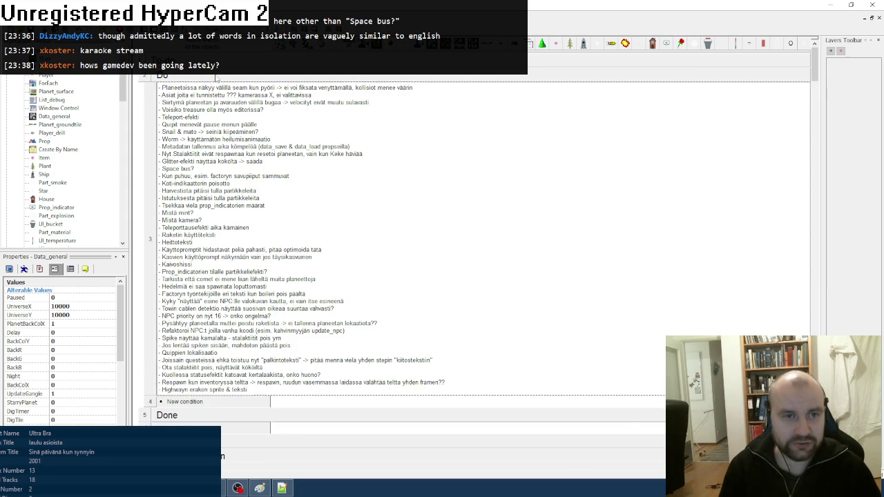
- Paste the four finished lines into the Done group's comment and collapse the group
click(214, 79)
click(205, 93)
scroll(255, 159, down, 10)
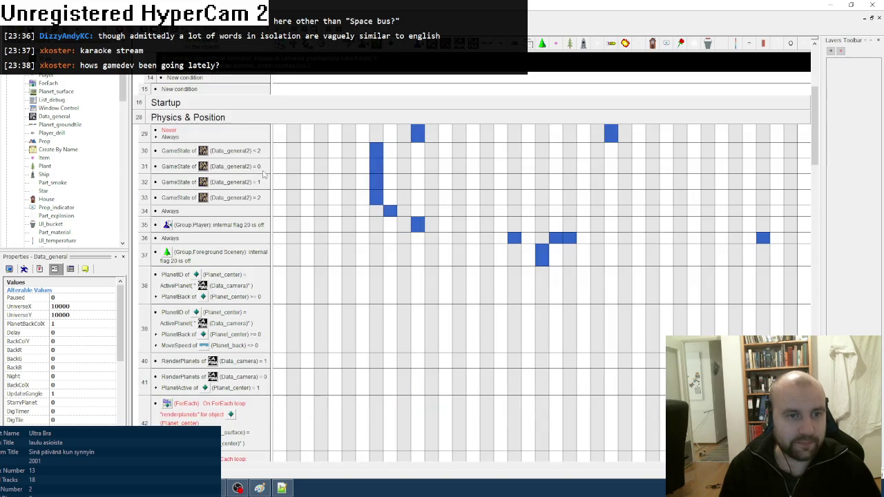
double_click(285, 67)
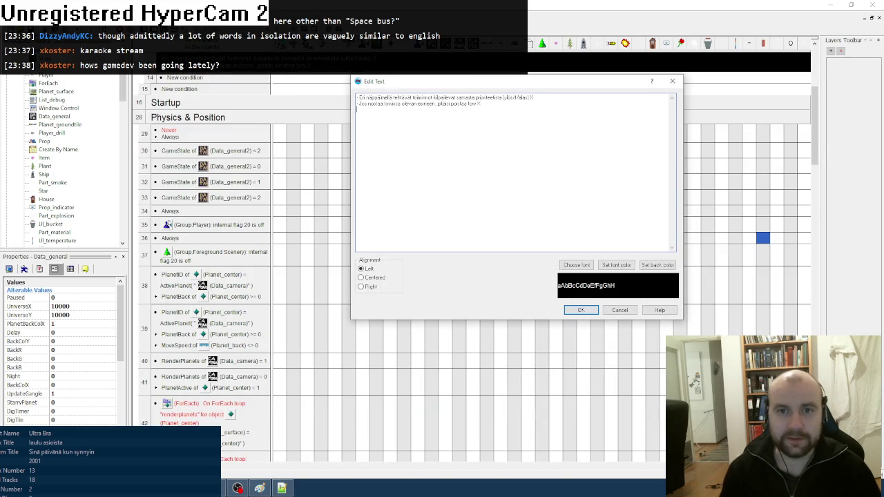
key(ctrl+v)
click(580, 310)
scroll(346, 127, up, 10)
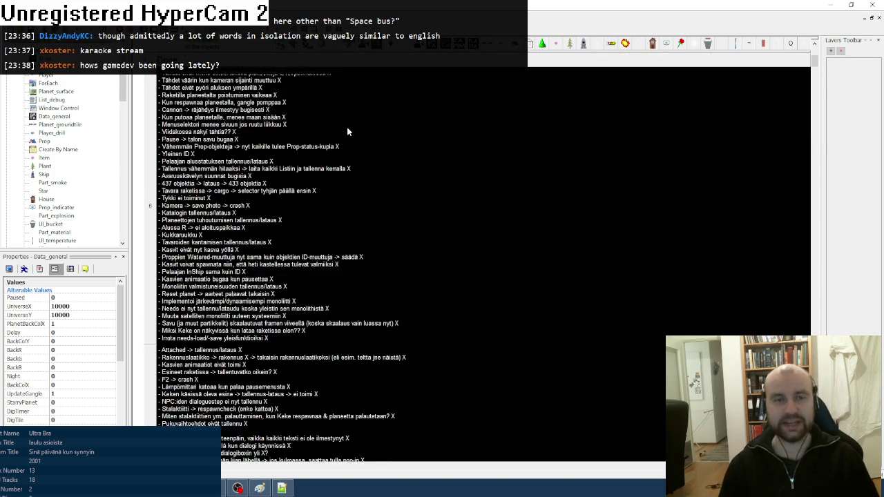
click(214, 96)
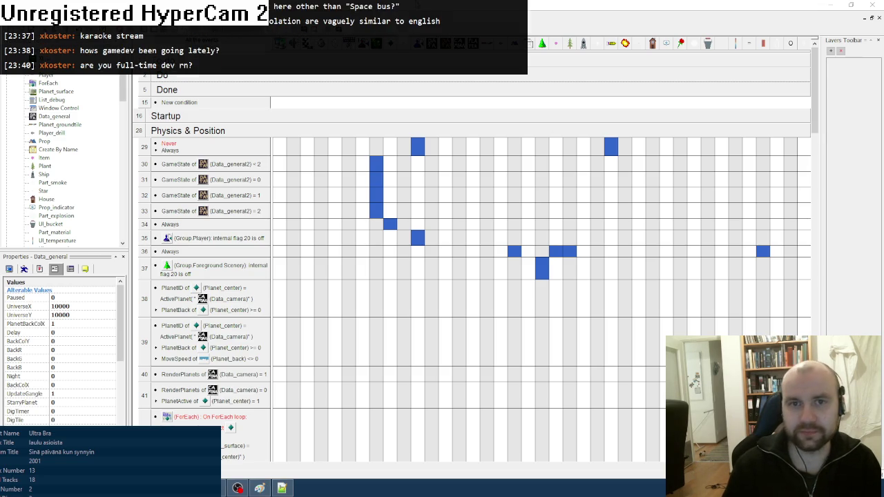
key(alt+Tab)
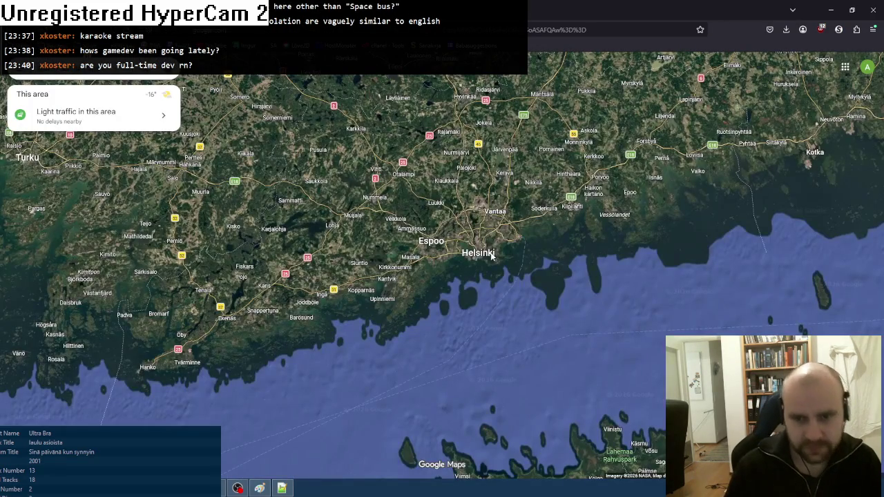
- Pan and zoom the satellite map to frame Arabianranta, Kuusiluoto, Lammassaari and Kivinokka around the bay
scroll(526, 253, up, 1)
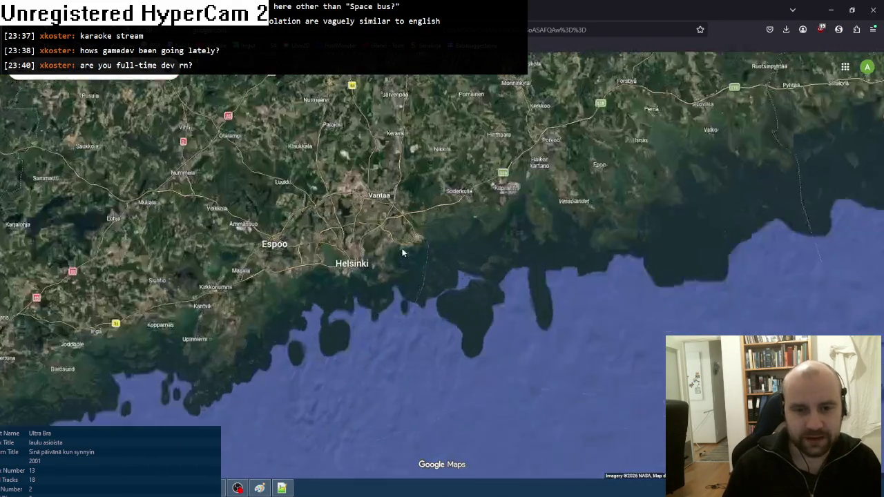
scroll(402, 253, up, 3)
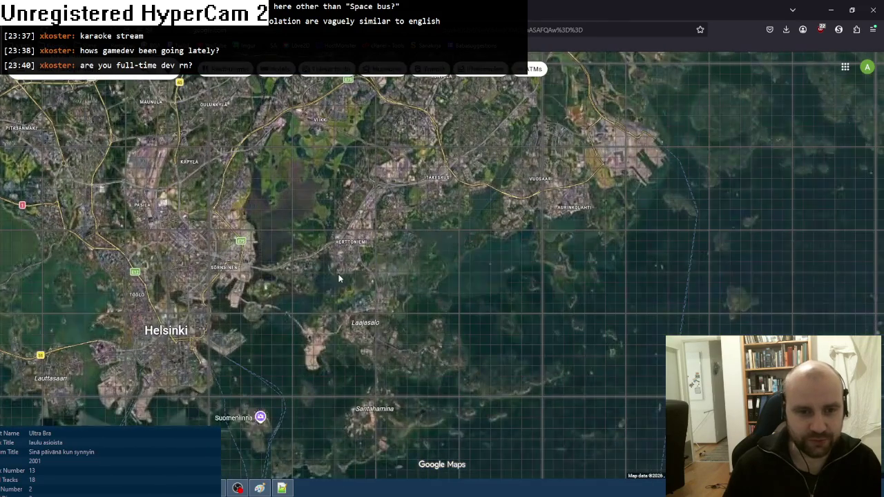
scroll(312, 275, up, 2)
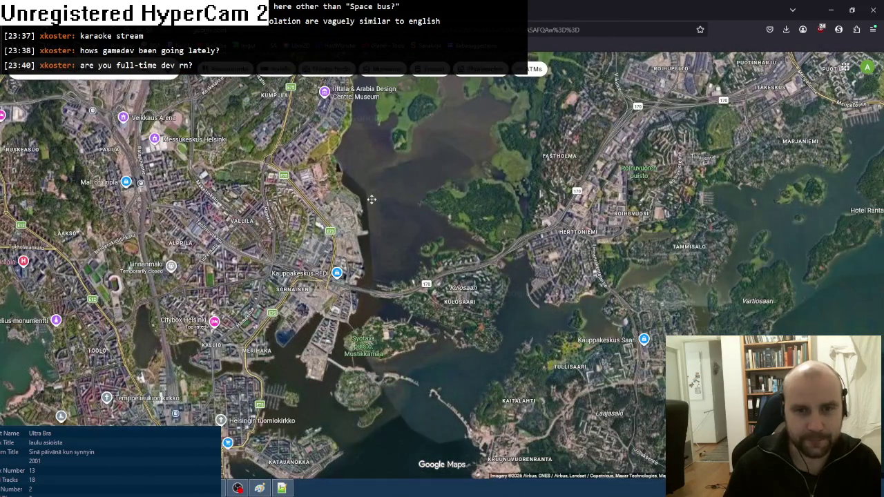
scroll(425, 252, up, 3)
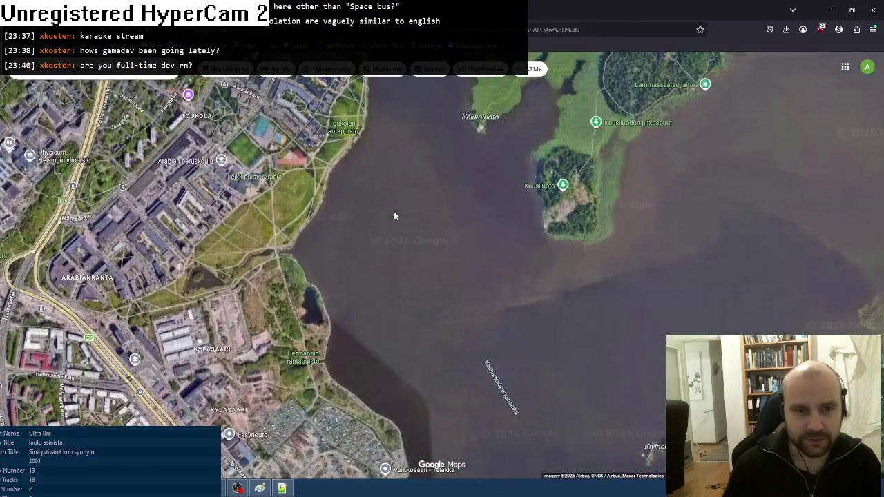
mouse_move(375, 191)
mouse_down()
mouse_move(611, 292)
mouse_move(617, 361)
mouse_move(670, 386)
mouse_move(399, 208)
mouse_move(429, 239)
mouse_move(444, 123)
mouse_move(364, 130)
mouse_up()
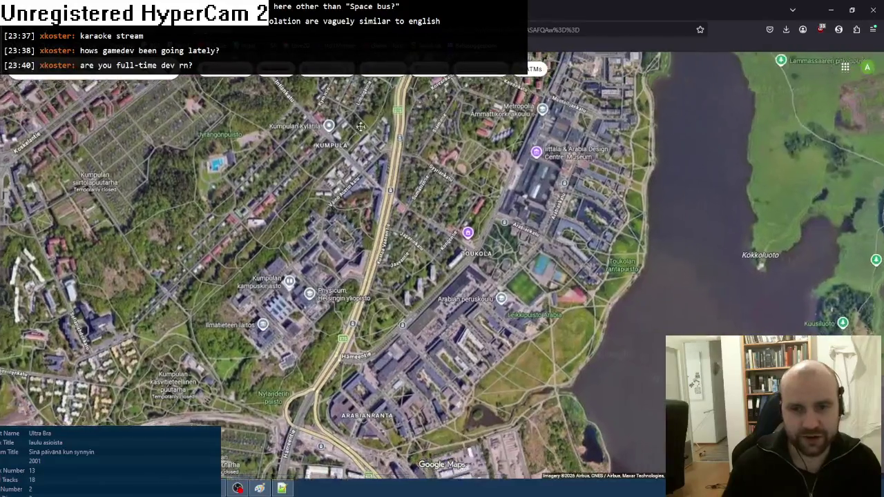
mouse_move(679, 317)
mouse_down()
mouse_move(394, 203)
mouse_move(388, 256)
mouse_move(417, 276)
mouse_up()
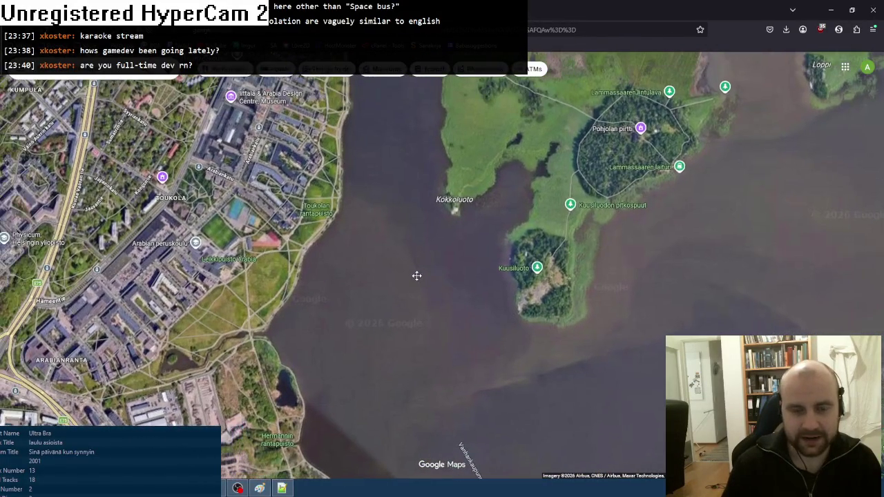
scroll(379, 272, down, 3)
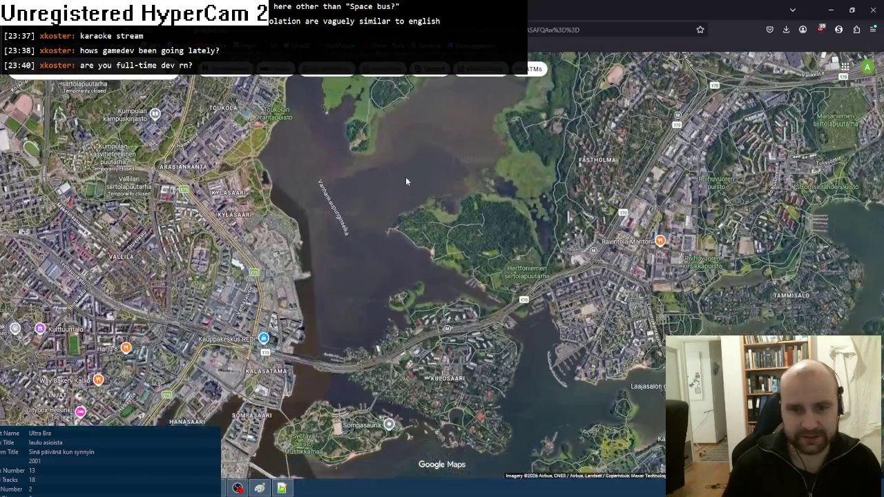
drag(240, 125, 299, 283)
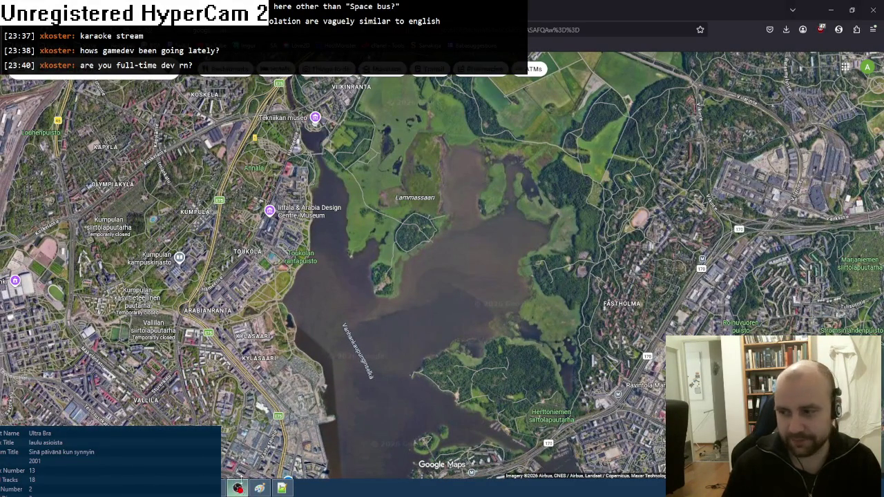
drag(368, 239, 374, 234)
scroll(396, 203, up, 4)
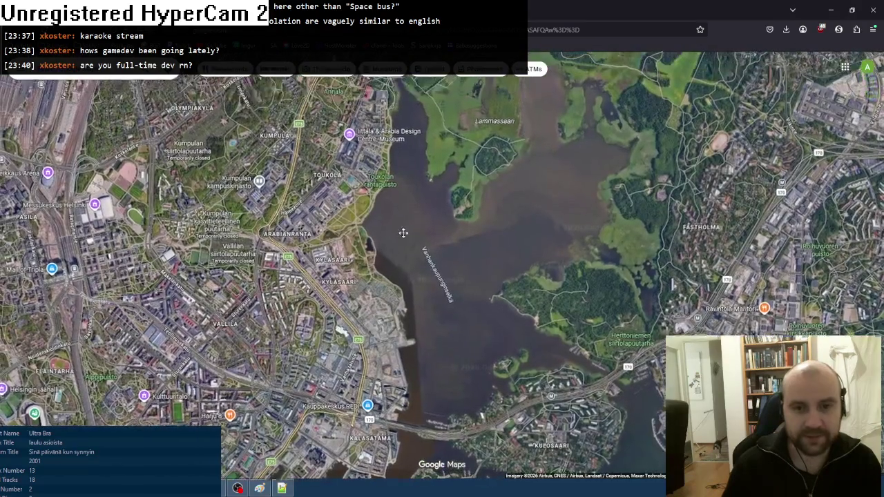
scroll(450, 205, up, 4)
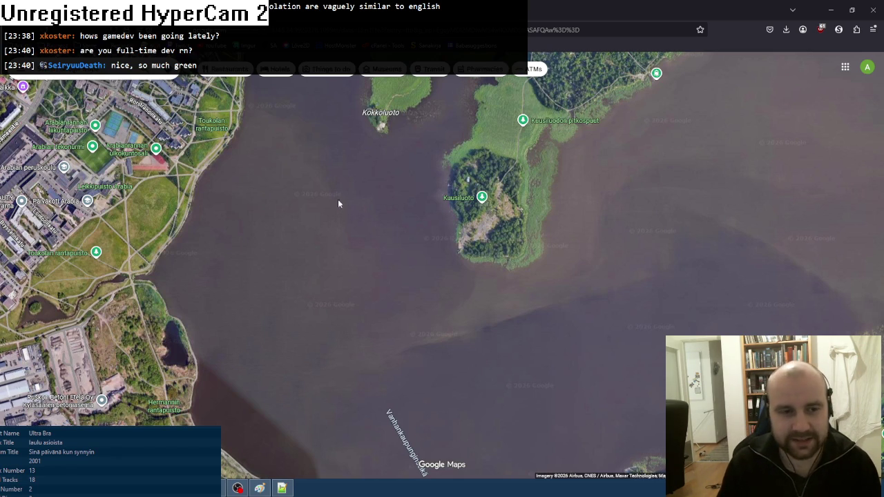
drag(334, 202, 363, 208)
scroll(363, 223, down, 2)
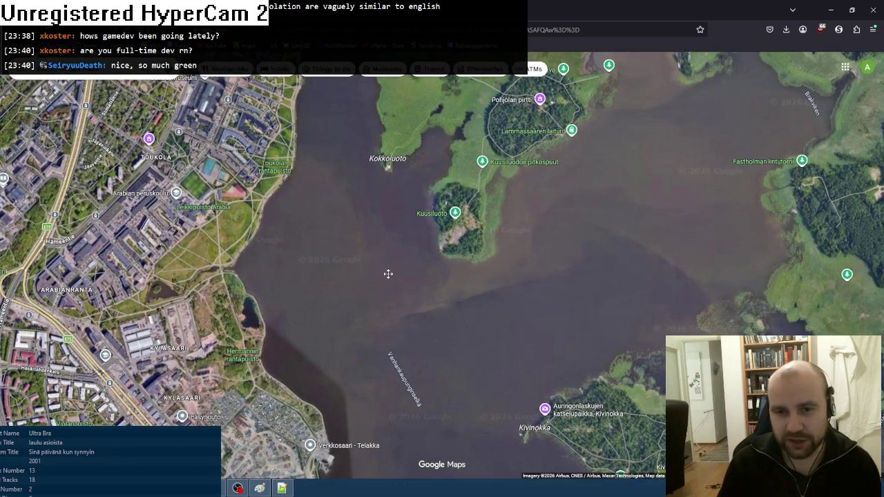
mouse_move(389, 274)
mouse_down()
mouse_move(418, 283)
mouse_move(419, 303)
mouse_move(440, 256)
mouse_up()
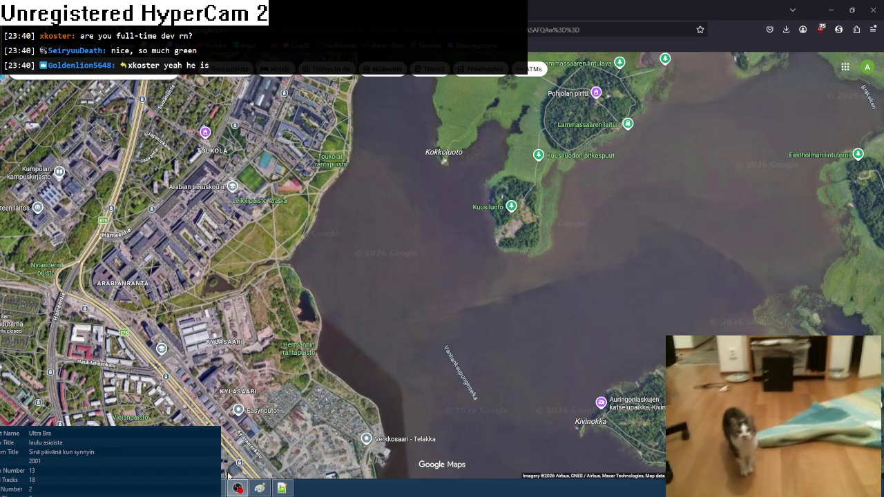
mouse_move(238, 488)
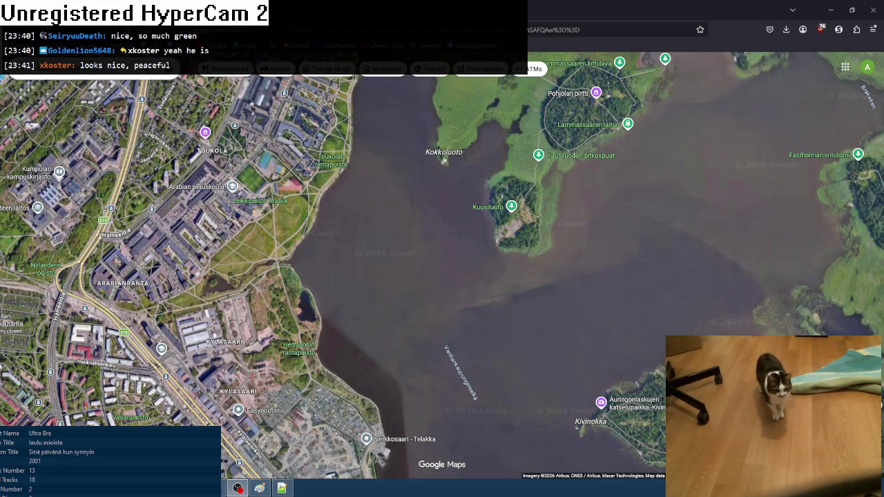
- Measure 1.38 km straight across the bay from the Arabianranta shore to Kivinokka, dropping the middle point
right_click(283, 223)
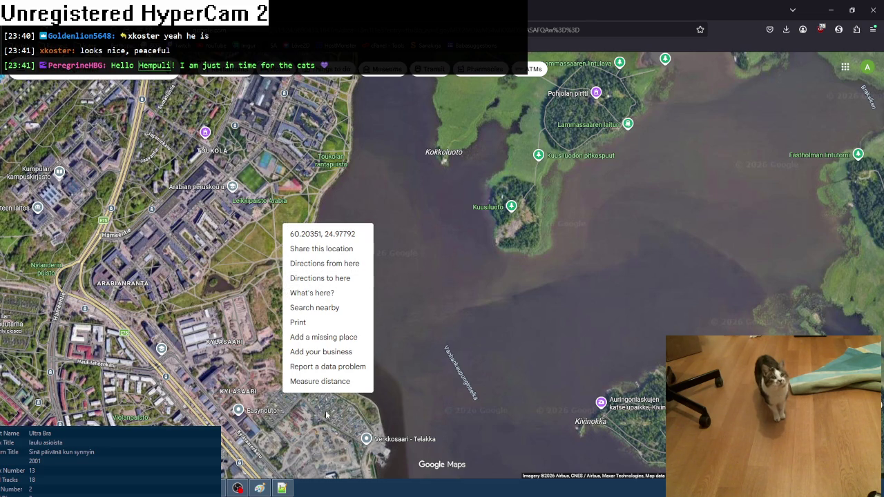
click(327, 383)
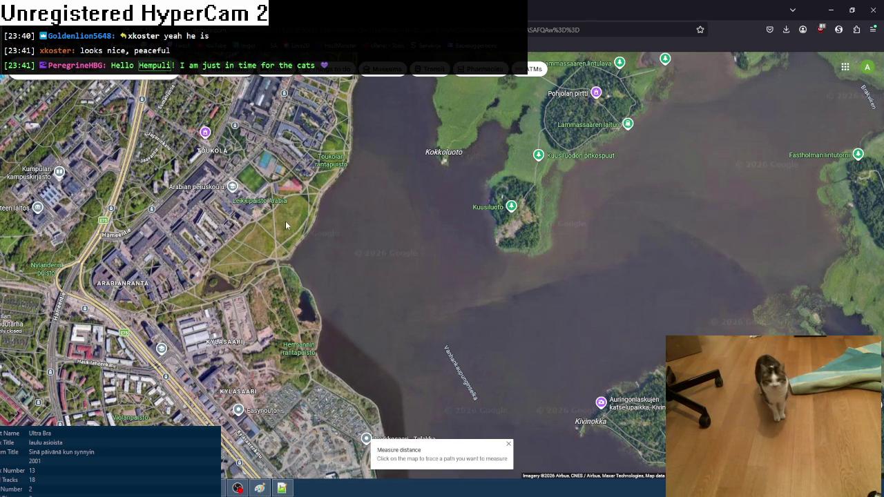
click(302, 235)
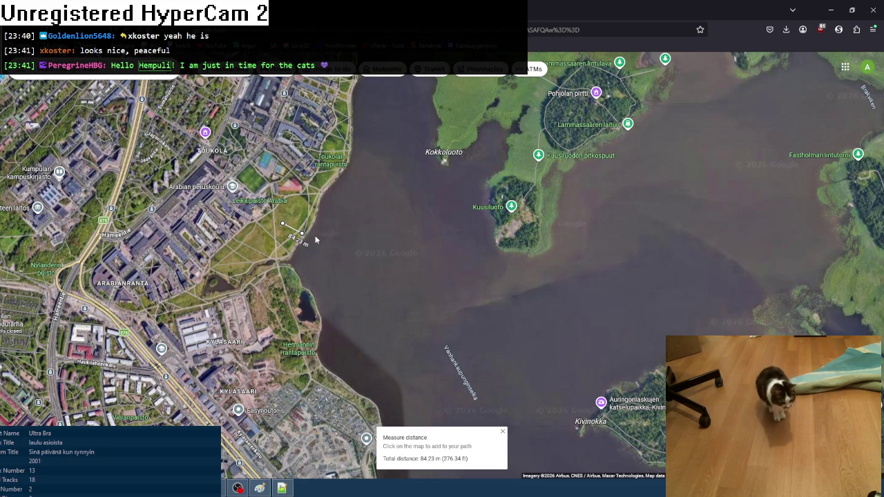
click(496, 236)
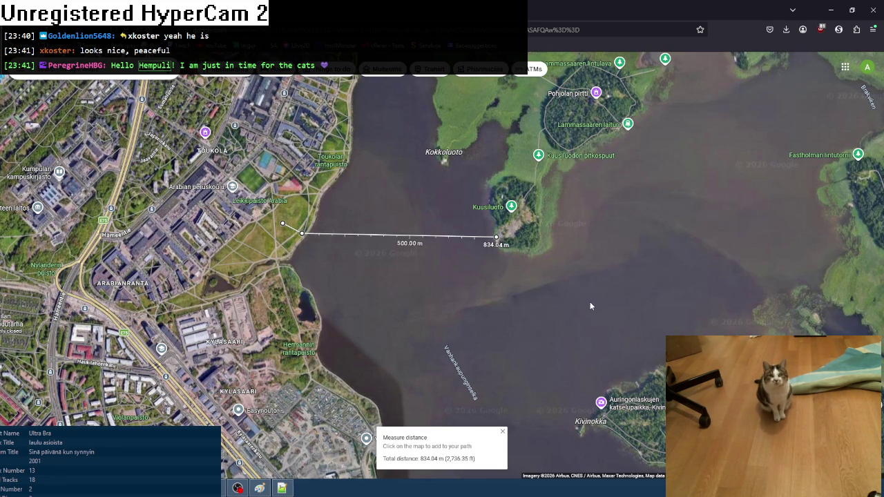
mouse_move(599, 334)
mouse_down()
mouse_move(572, 248)
mouse_move(543, 241)
mouse_up()
click(538, 287)
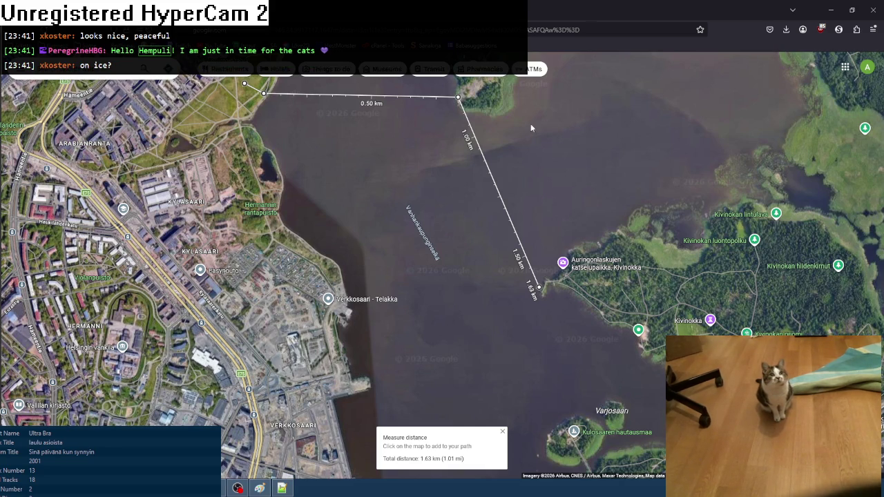
right_click(435, 170)
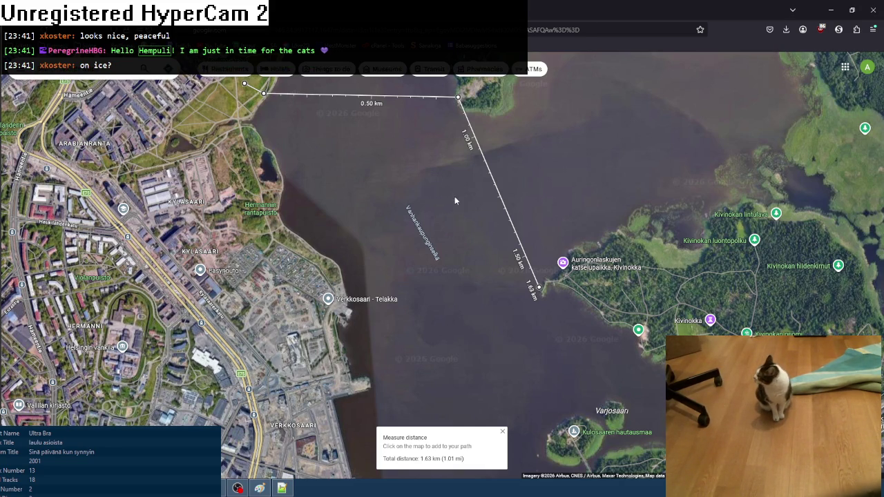
click(459, 98)
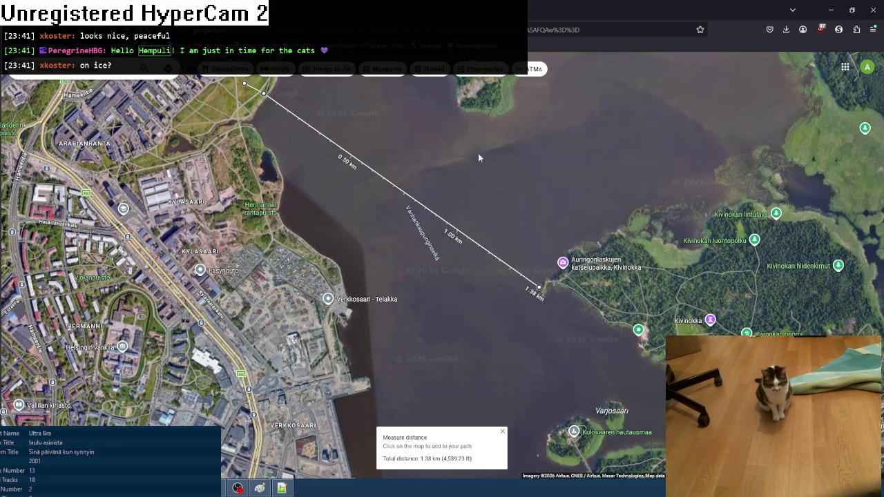
- Remove a measure point, then extend the path across the water south toward Verkkosaari
click(539, 289)
mouse_move(432, 203)
mouse_down()
mouse_move(493, 267)
mouse_move(512, 275)
mouse_move(534, 259)
mouse_up()
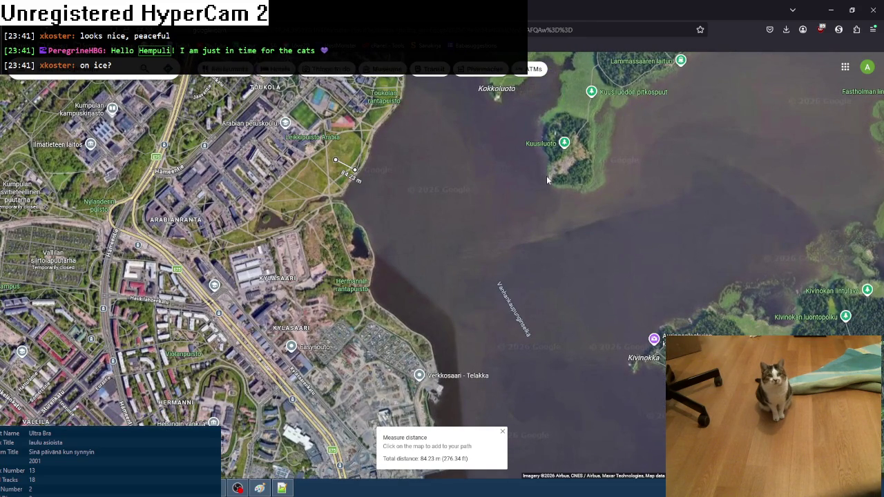
click(548, 177)
mouse_move(565, 351)
mouse_down()
mouse_move(568, 242)
mouse_move(563, 273)
mouse_up()
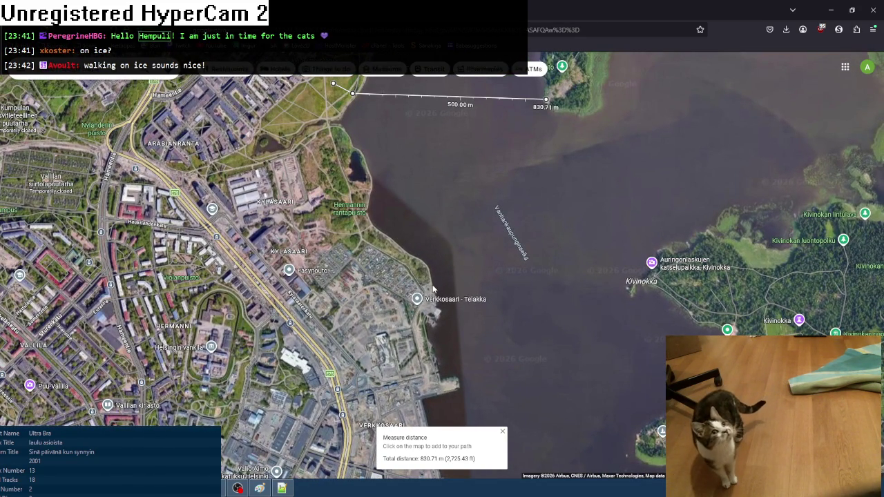
click(430, 284)
- Extend the measured path on toward Kalasatama, then remove its last point
mouse_move(500, 367)
mouse_down()
mouse_move(555, 200)
mouse_move(528, 184)
mouse_up()
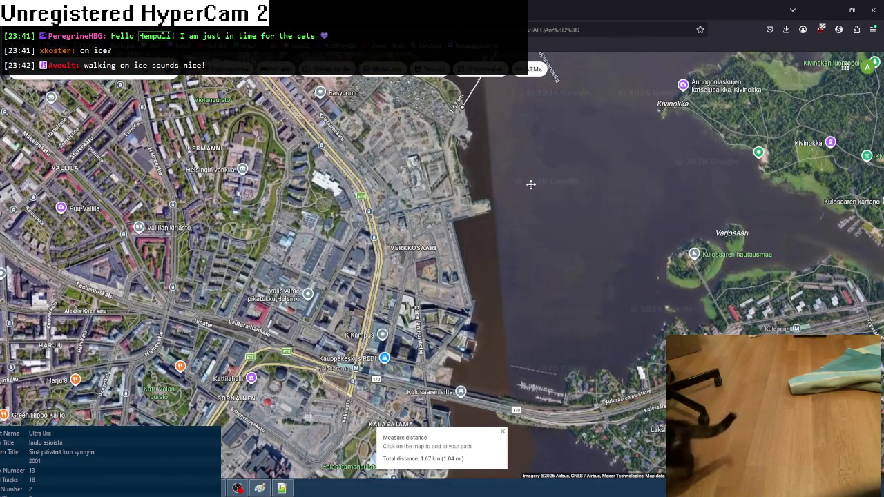
click(371, 352)
scroll(556, 336, down, 2)
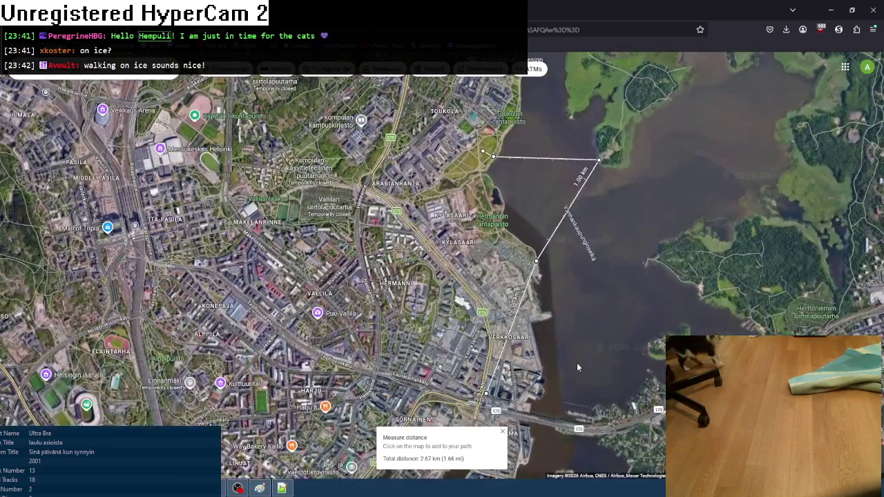
mouse_move(577, 362)
mouse_down()
mouse_move(487, 350)
mouse_move(519, 297)
mouse_move(497, 360)
mouse_move(485, 245)
mouse_up()
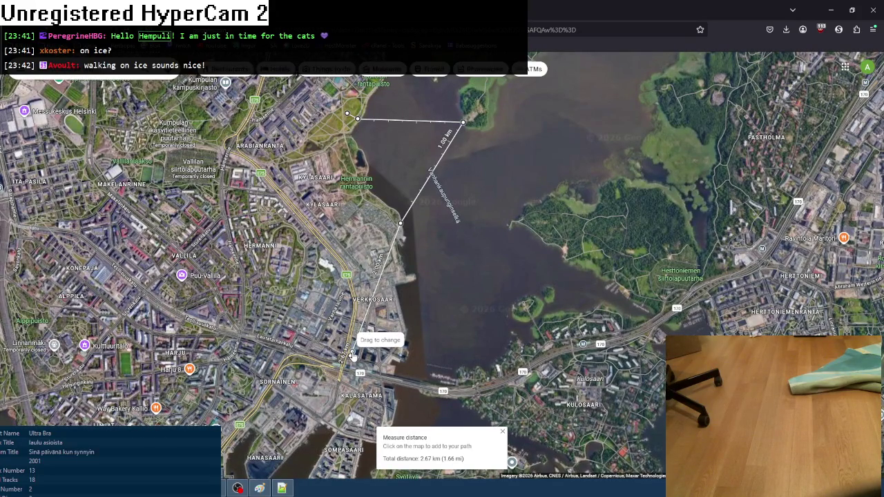
click(352, 354)
- Delete the remaining old measure points and bring the bay back into view
click(401, 223)
click(463, 129)
drag(602, 417, 454, 319)
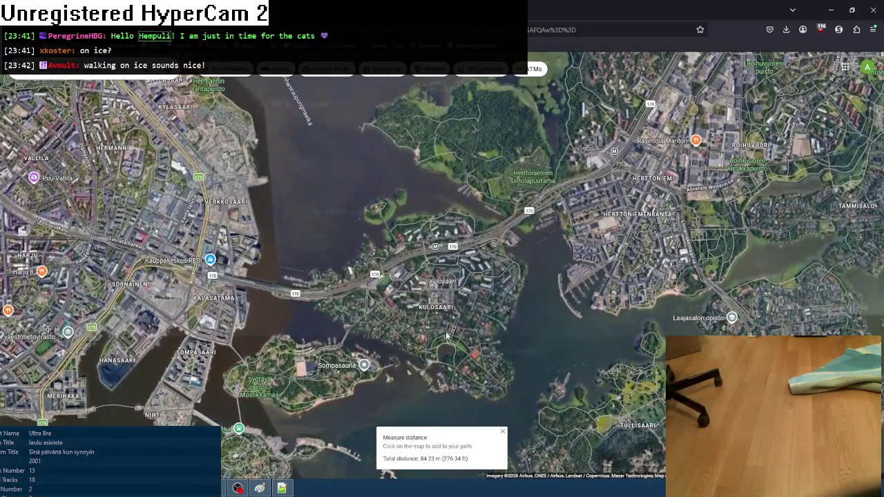
mouse_move(306, 140)
mouse_down()
mouse_move(436, 268)
mouse_move(400, 203)
mouse_up()
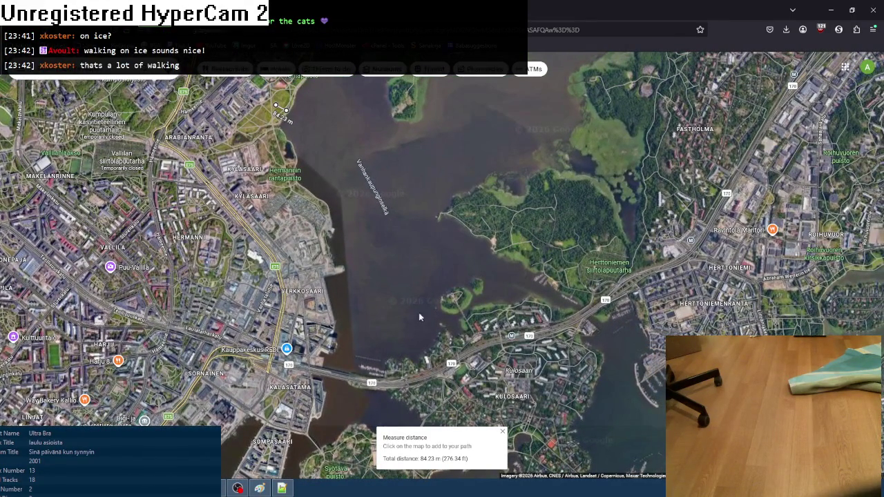
- Measure a straight 2.09 km line down the bay and pan north toward Arabianranta
click(458, 336)
drag(405, 207, 449, 296)
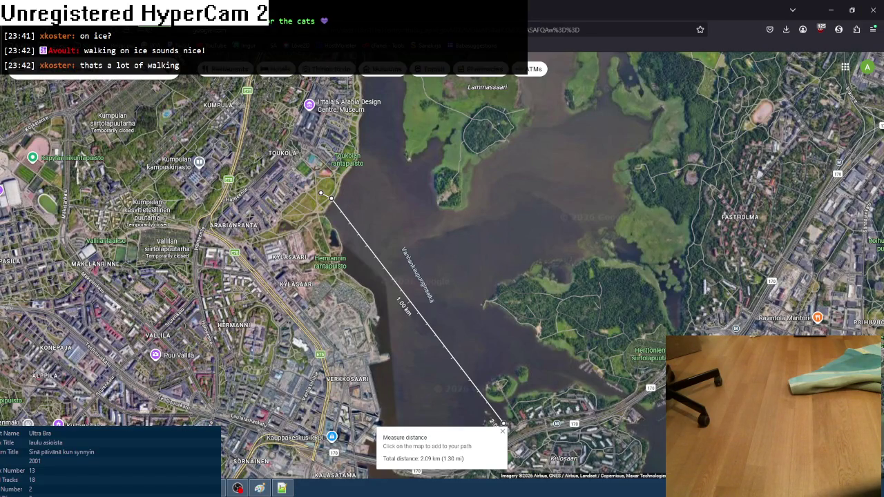
mouse_move(481, 173)
mouse_down()
mouse_move(503, 330)
mouse_move(545, 357)
mouse_move(651, 265)
mouse_up()
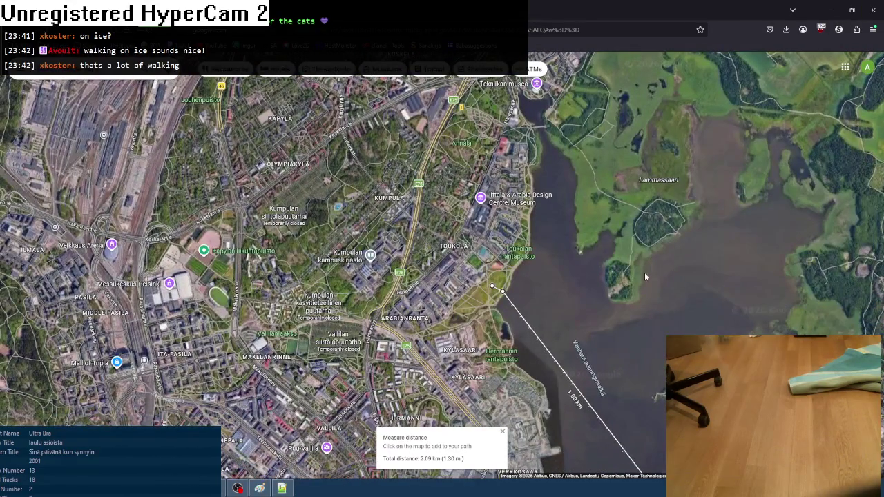
click(238, 488)
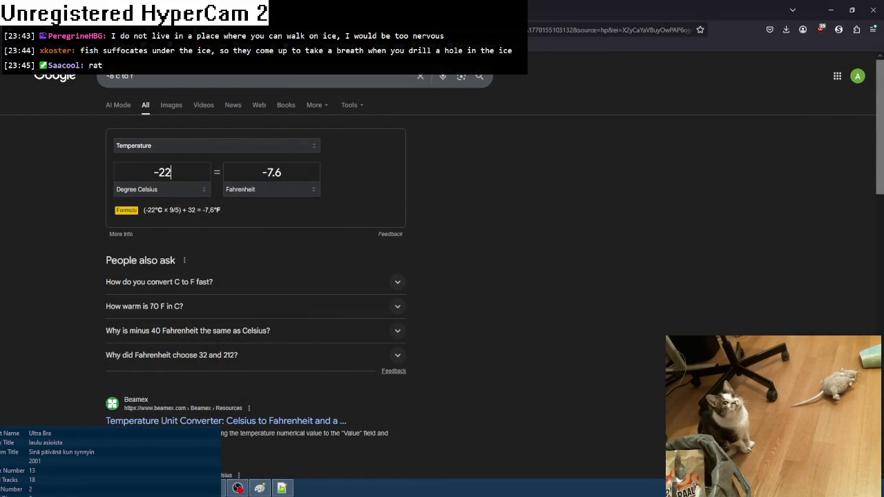
- View the weather forecast, minimize the browser, and bring the Paint to-do notes forward
key(ctrl+Tab)
click(872, 11)
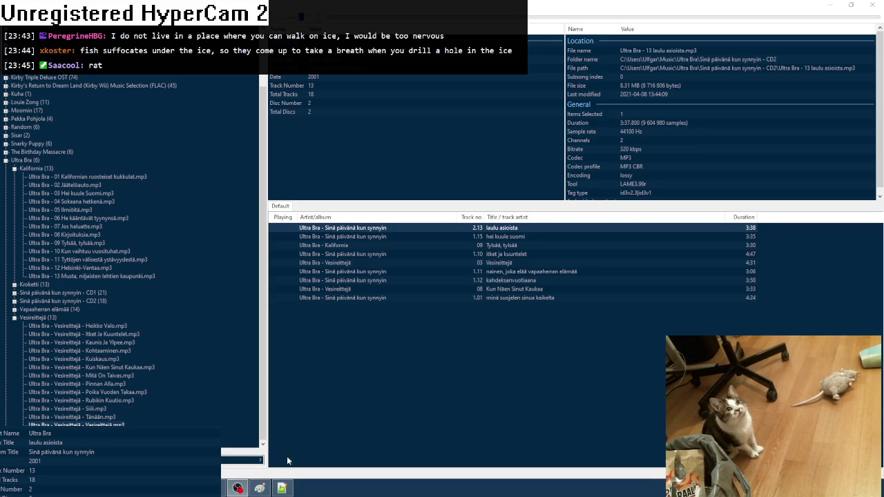
click(259, 488)
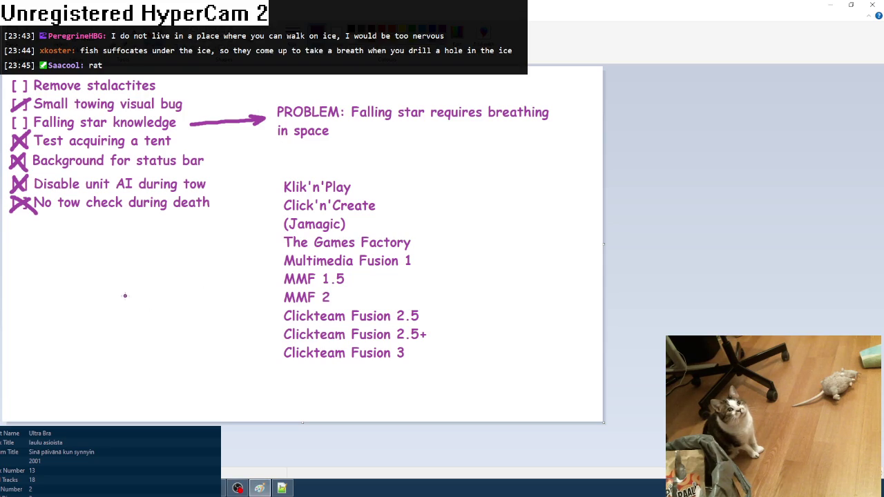
- Draw purple bowl curves and a line below its rim, then add 'He kääntävät tyynynsä' to the foobar2000 playlist
mouse_move(63, 295)
mouse_down()
mouse_move(181, 375)
mouse_move(260, 290)
mouse_up()
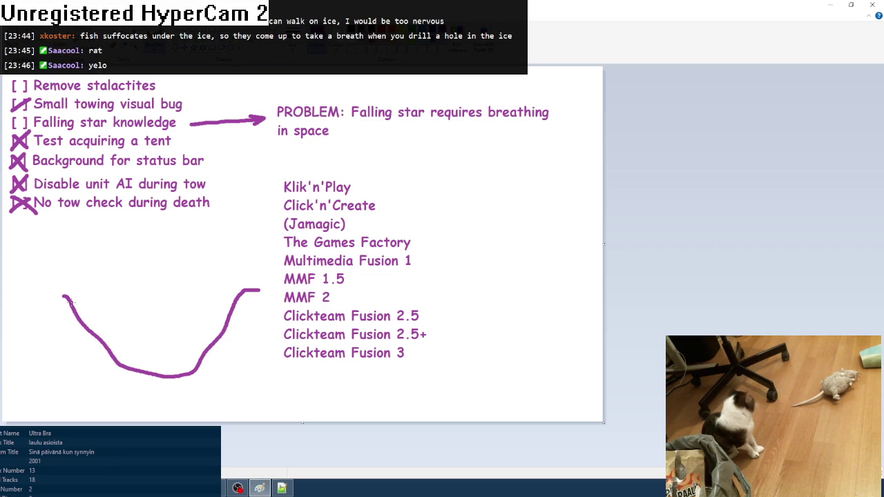
drag(69, 302, 235, 299)
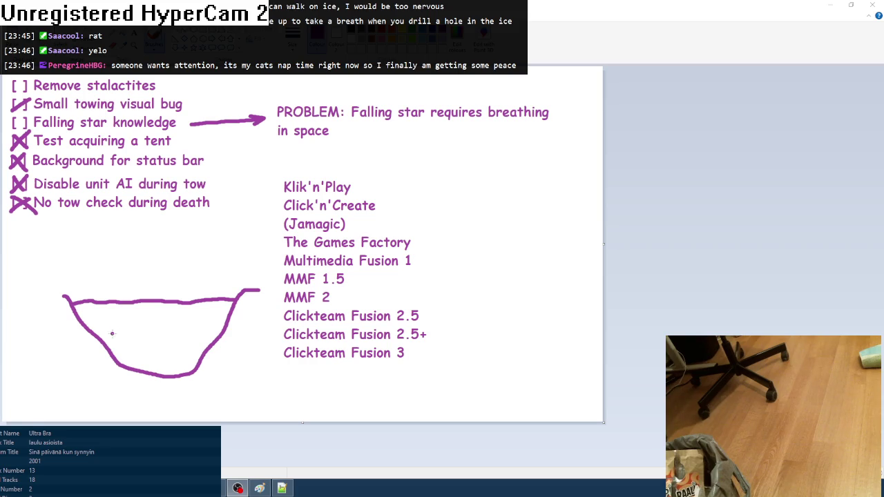
mouse_move(94, 326)
mouse_down()
mouse_move(151, 352)
mouse_move(222, 321)
mouse_up()
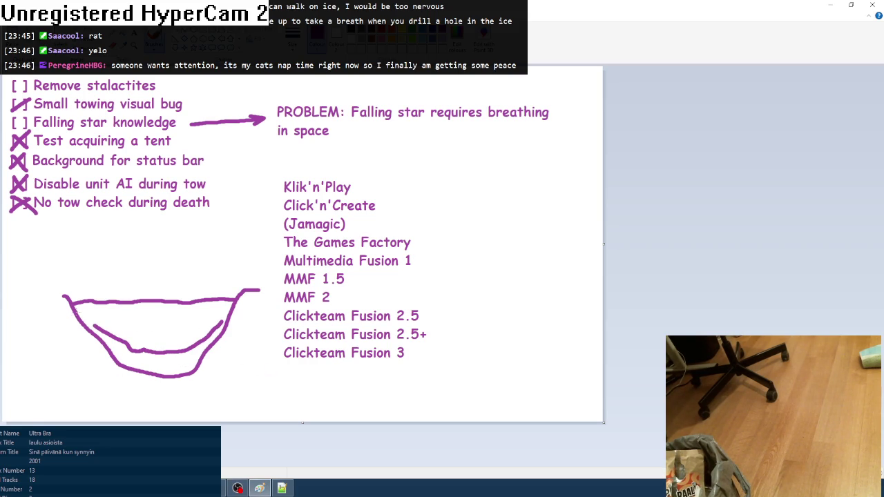
drag(76, 312, 238, 305)
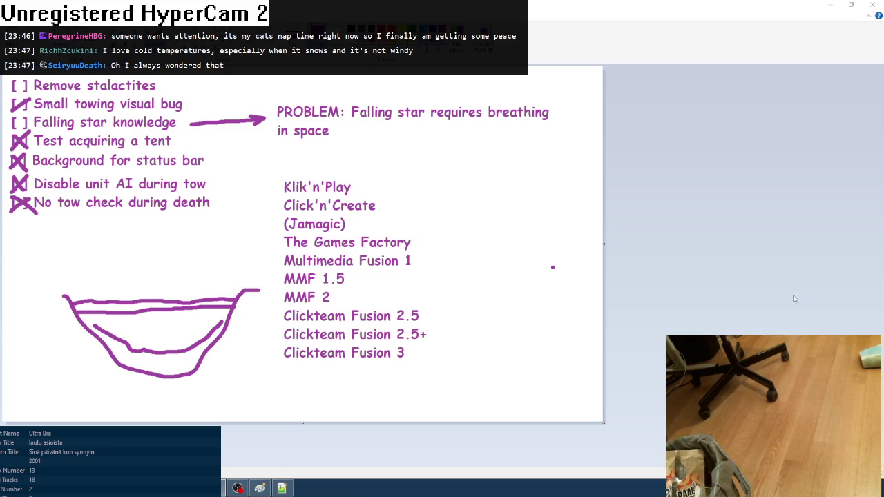
key(alt+Tab)
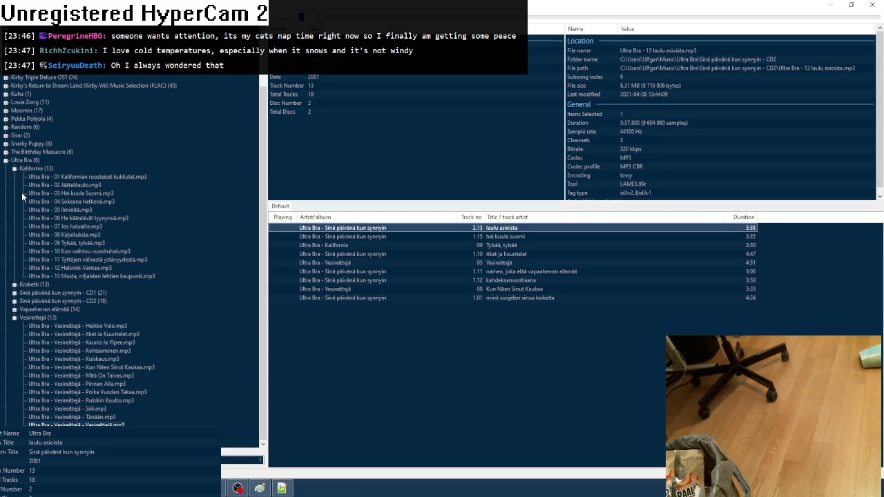
drag(114, 219, 403, 316)
- Add 'Helsinki-Vantaa' to the playlist, then return to the Clickteam Fusion event editor
drag(69, 267, 425, 377)
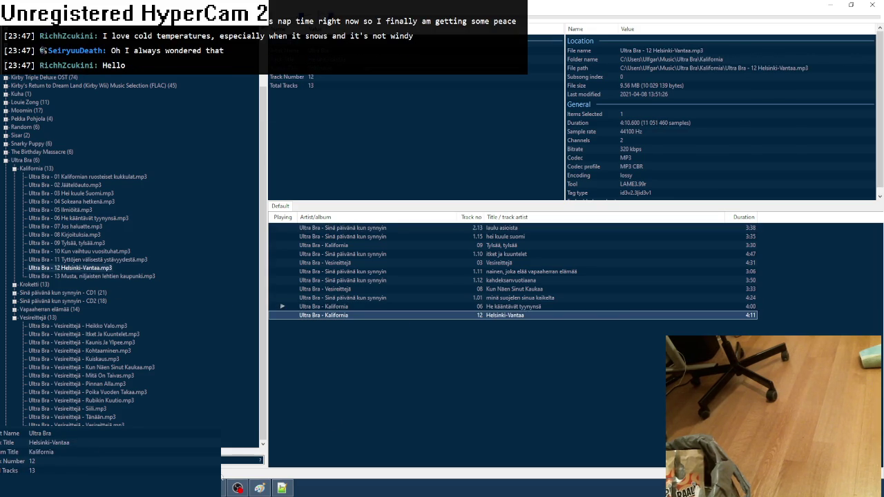
click(259, 488)
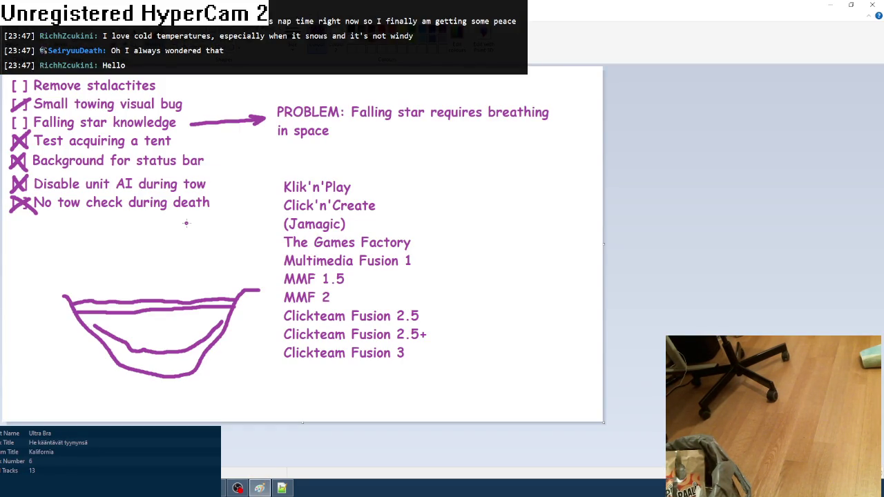
click(282, 488)
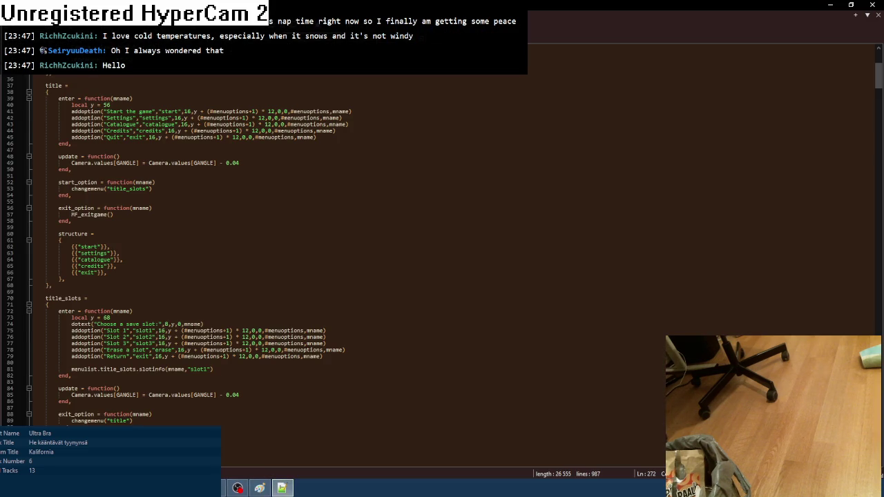
key(alt+Tab)
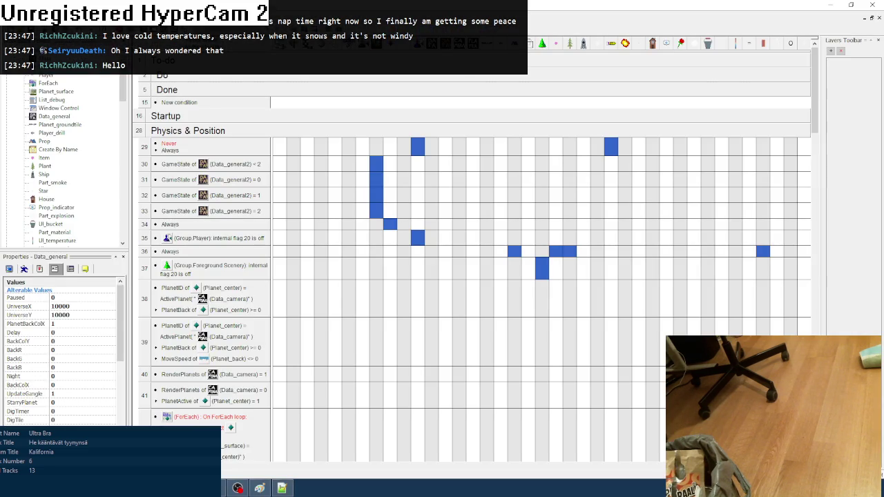
scroll(307, 468, right, 5)
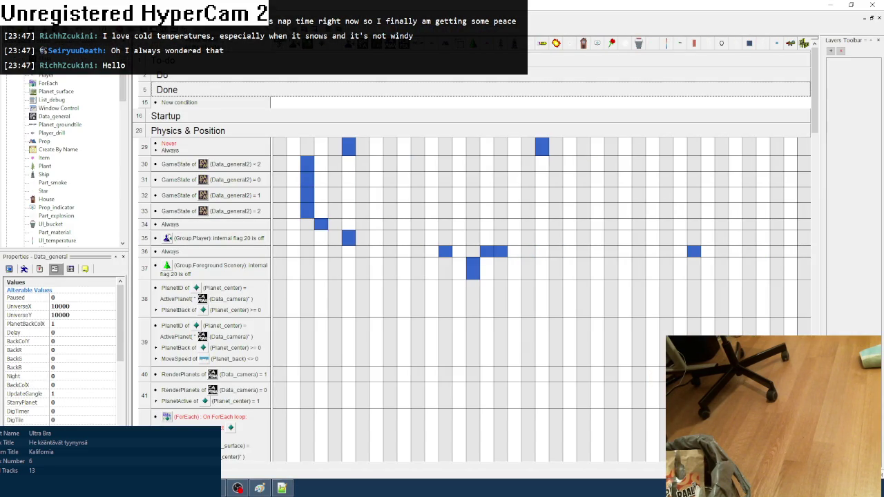
- Test-run Planet Keke with F8, load a saved game on the planet, then close it
scroll(308, 469, right, 10)
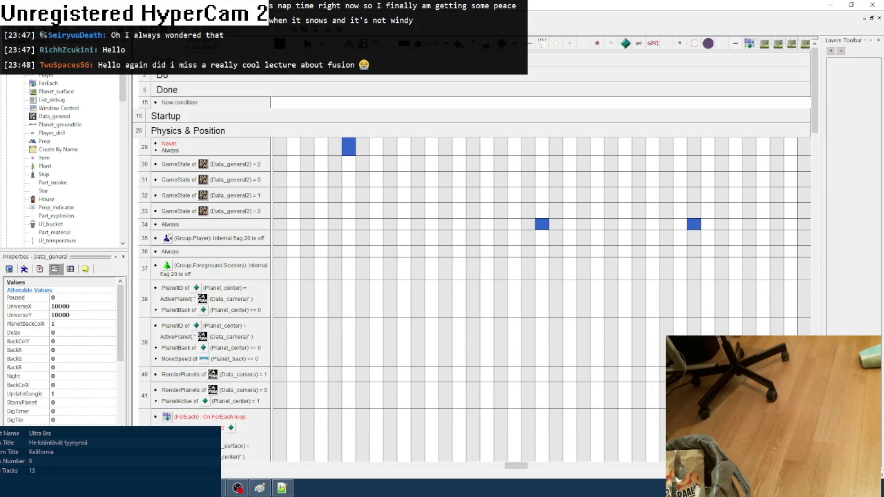
key(F8)
key(Return)
key(Return)
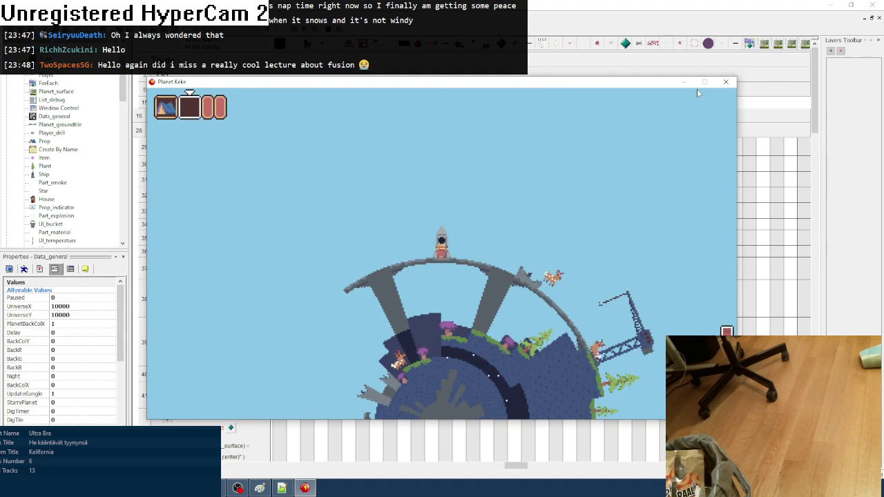
click(726, 82)
- Collapse the UI group and add a new Always condition at the end of End-of-frame
scroll(472, 303, down, 2)
scroll(472, 328, down, 10)
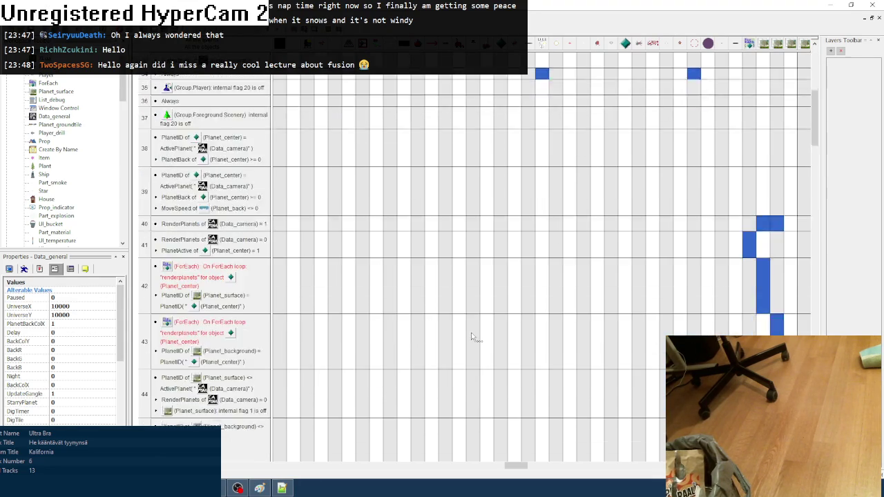
scroll(471, 336, down, 15)
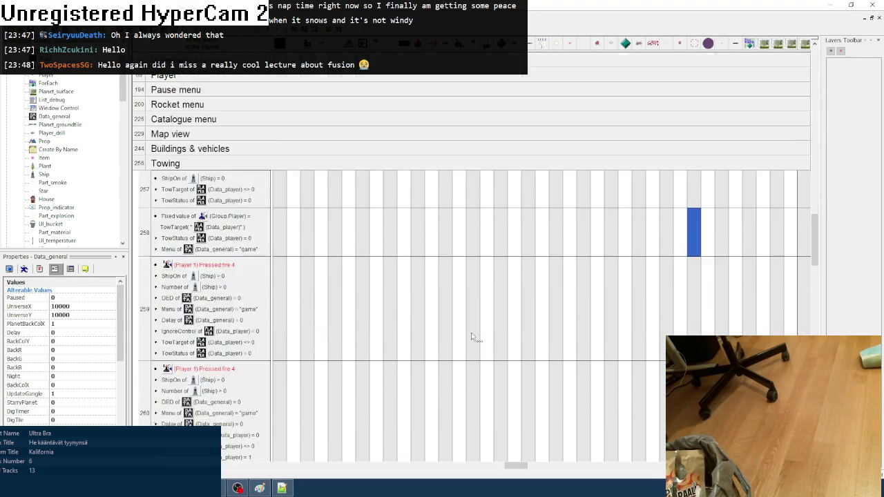
scroll(472, 336, down, 8)
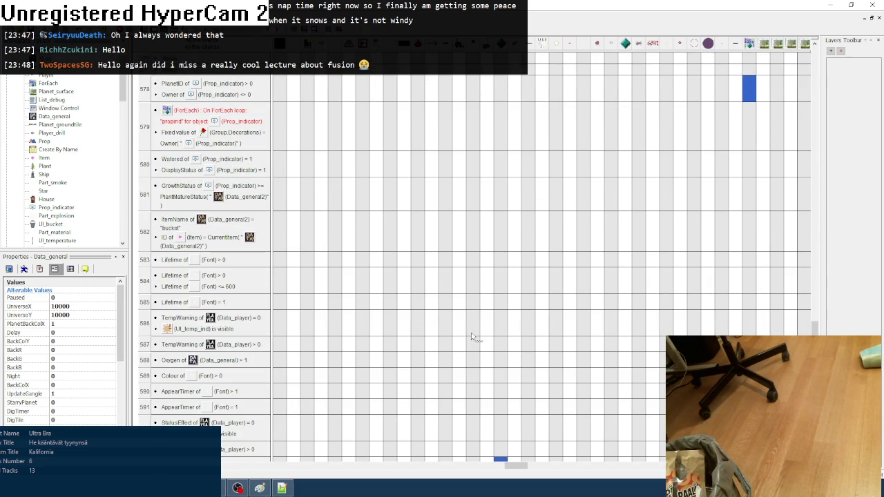
scroll(456, 335, up, 2)
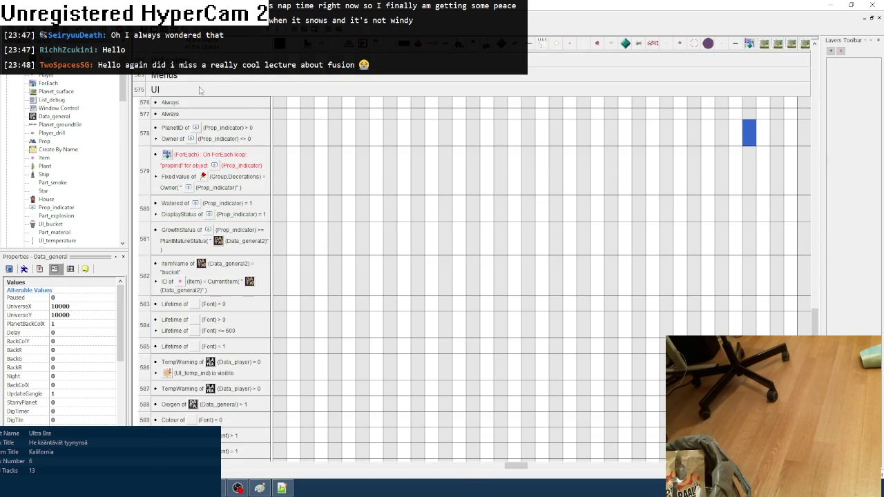
click(200, 87)
click(169, 282)
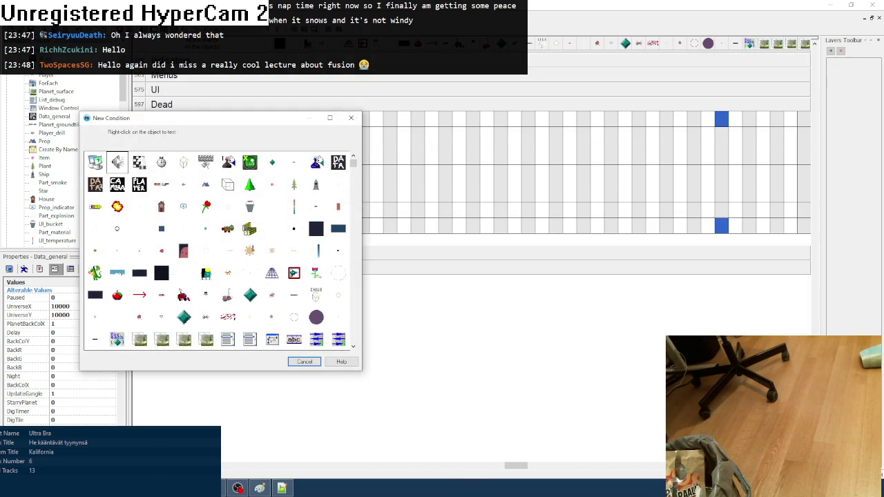
right_click(95, 162)
click(113, 170)
- Give the event a Make Object Reappear action and launch a test run
drag(511, 465, 358, 457)
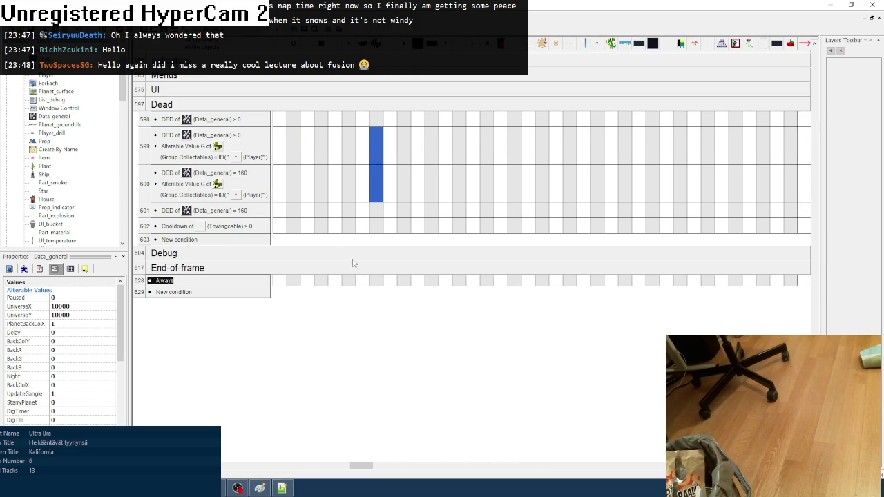
right_click(378, 286)
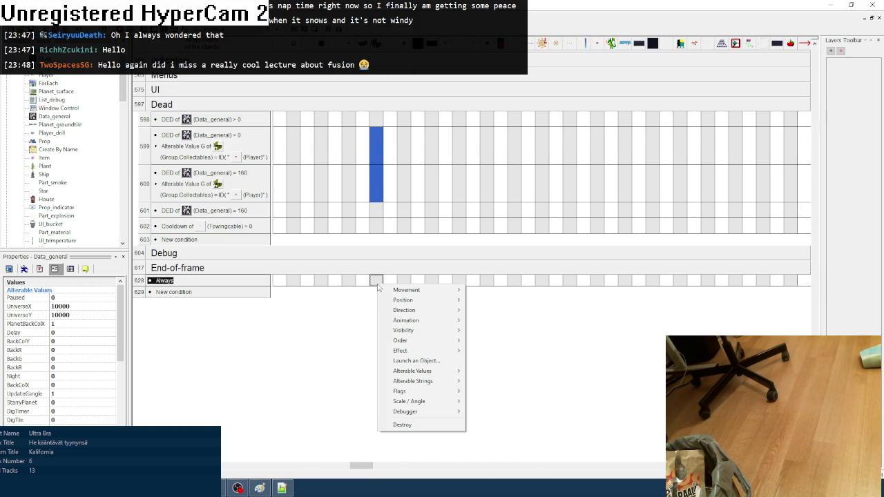
mouse_move(425, 332)
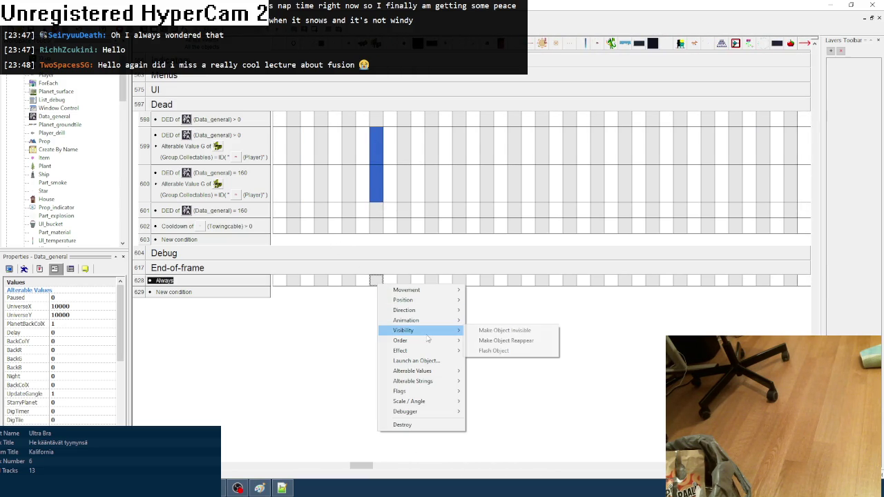
click(475, 338)
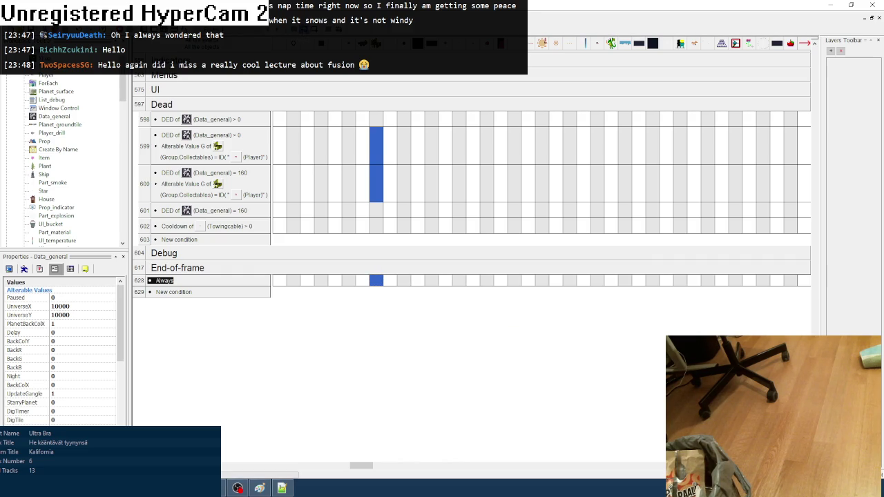
key(F8)
- Enter the game, walk left to set down the tent, take off, land, and blast off again
key(Return)
key(Return)
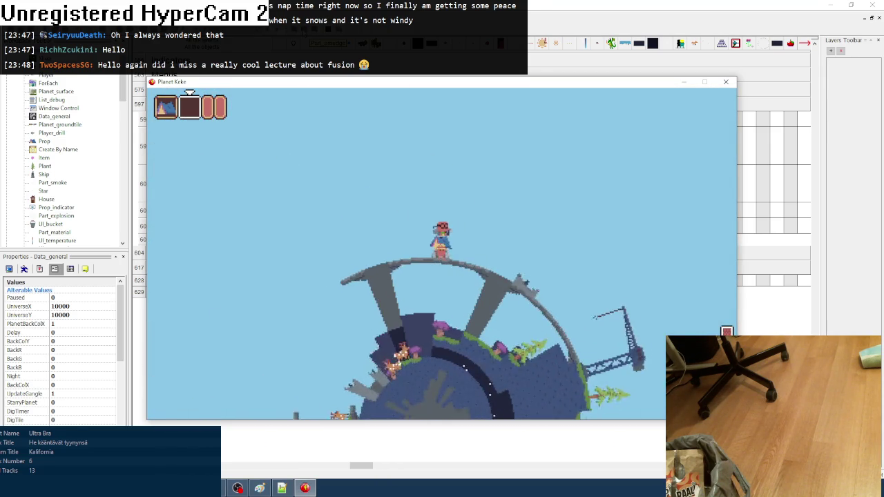
key(Left)
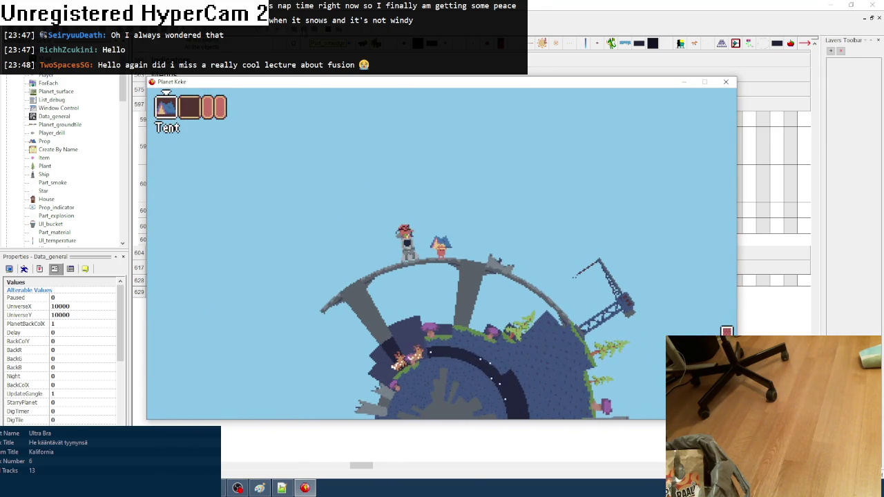
key(Up)
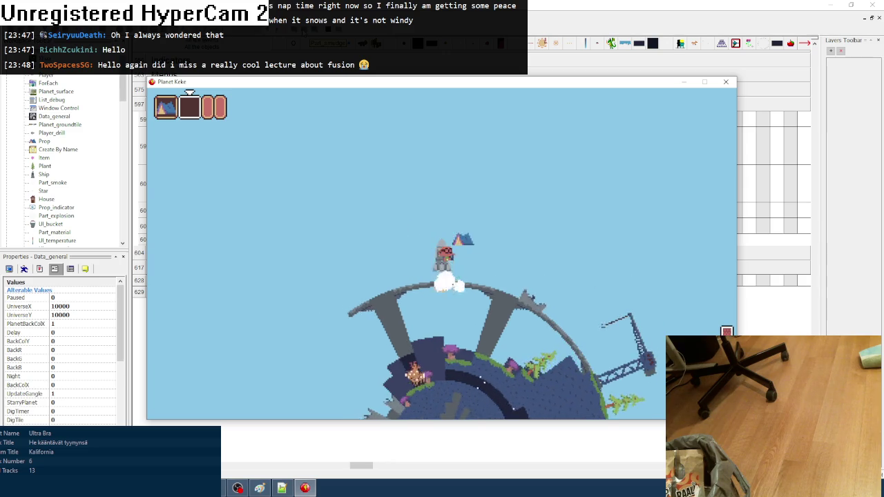
key(Left)
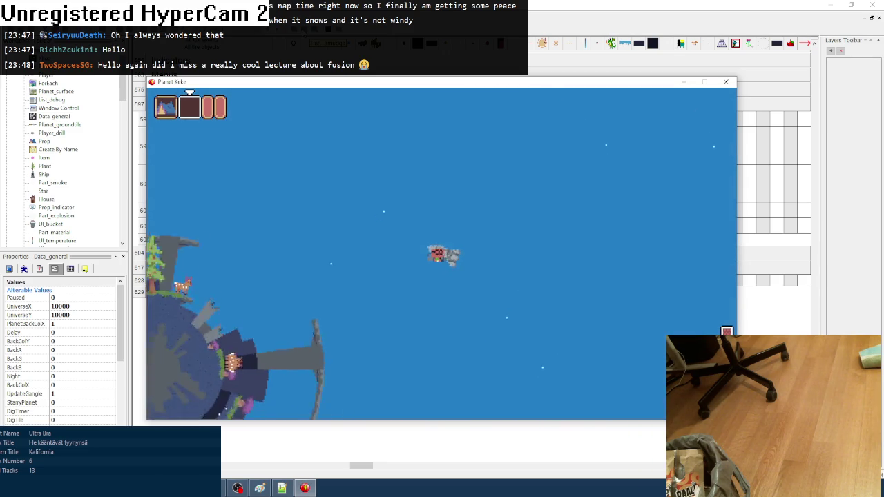
key(Up)
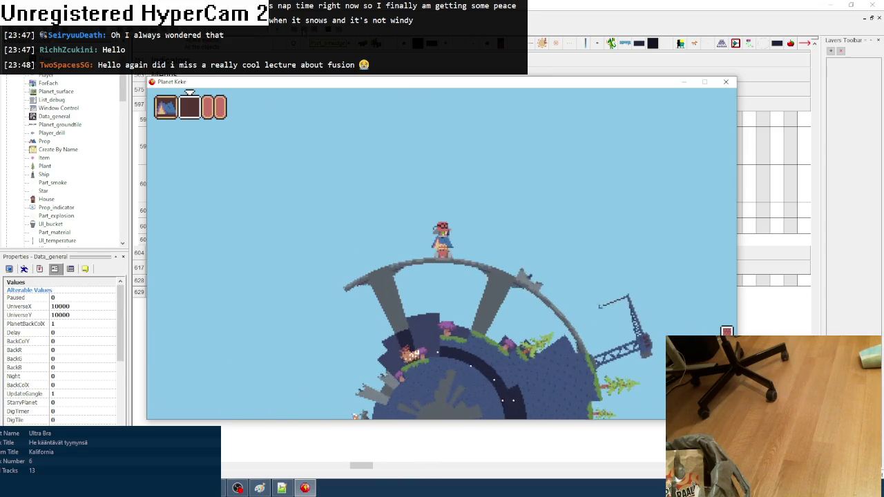
key(Up)
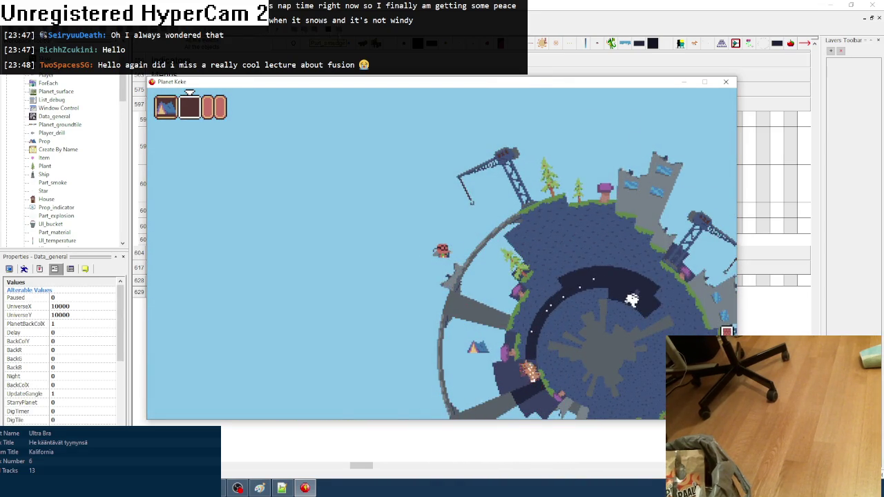
- Close the test run, collapse the Towing group, and expand the Player and Items groups
click(726, 85)
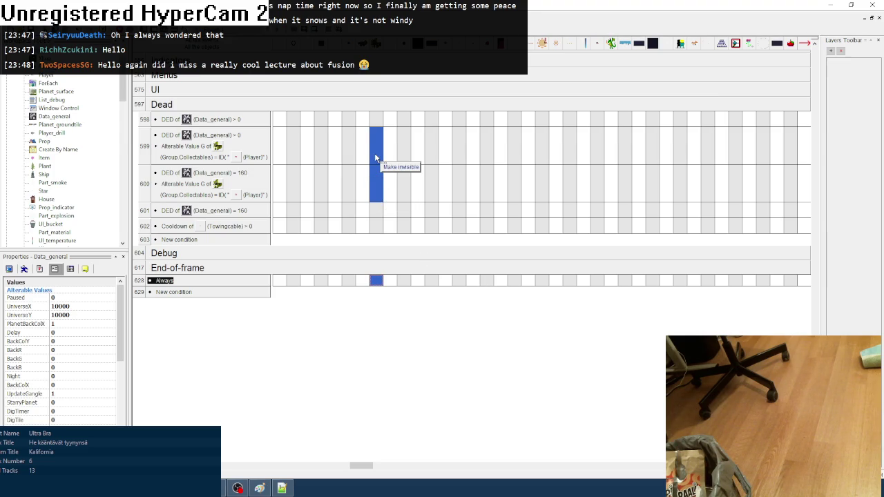
scroll(360, 161, up, 15)
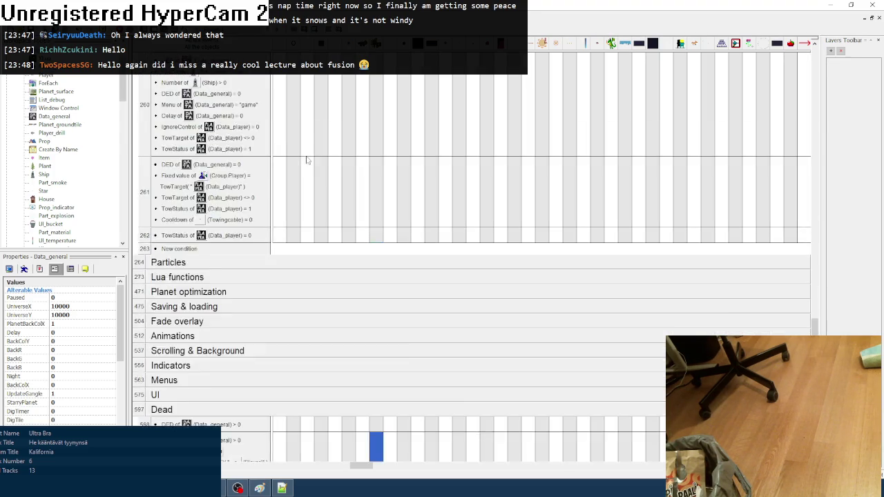
scroll(294, 172, up, 1)
click(286, 148)
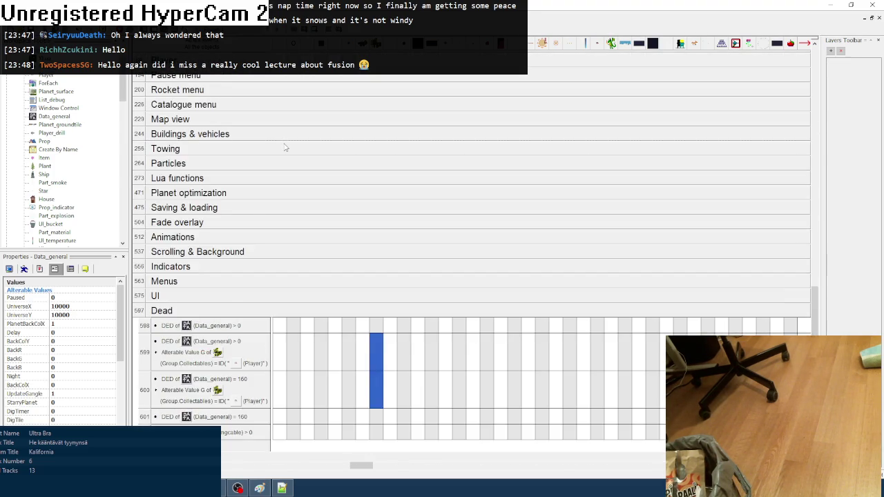
scroll(286, 150, up, 3)
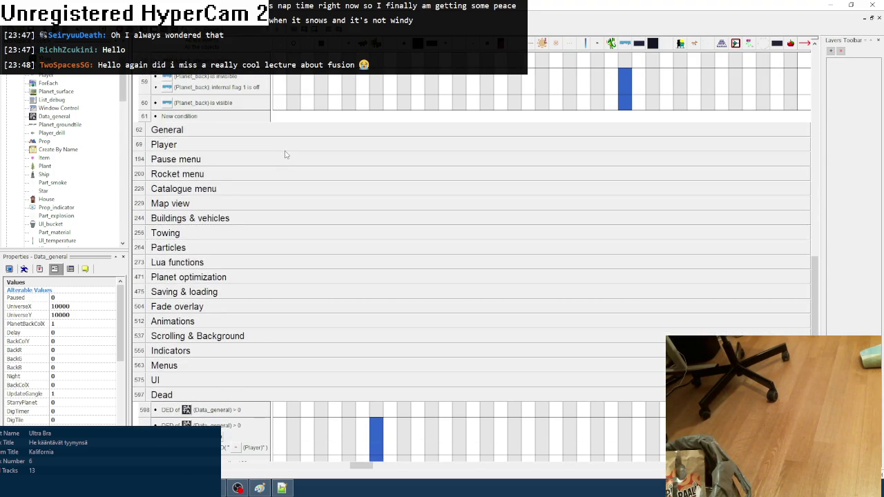
click(284, 150)
click(214, 222)
- Collapse the Items and Physics & Position groups and bring up the Lua code editor
scroll(348, 291, down, 10)
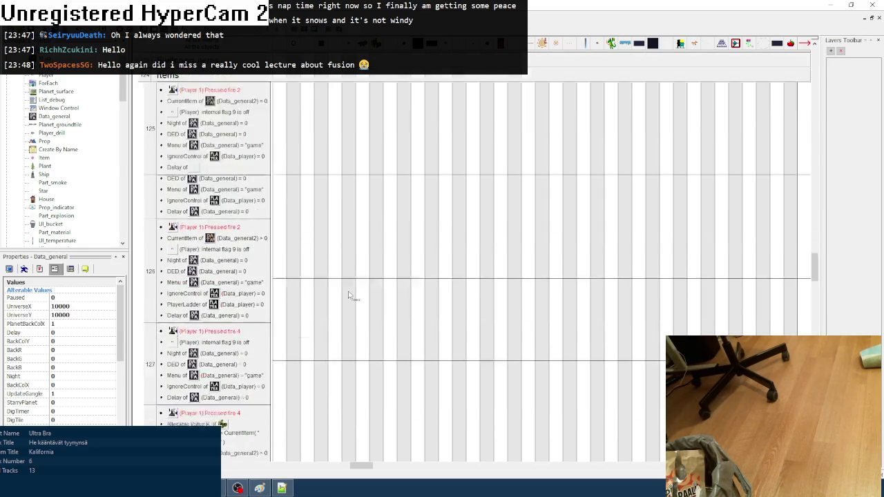
scroll(404, 150, up, 3)
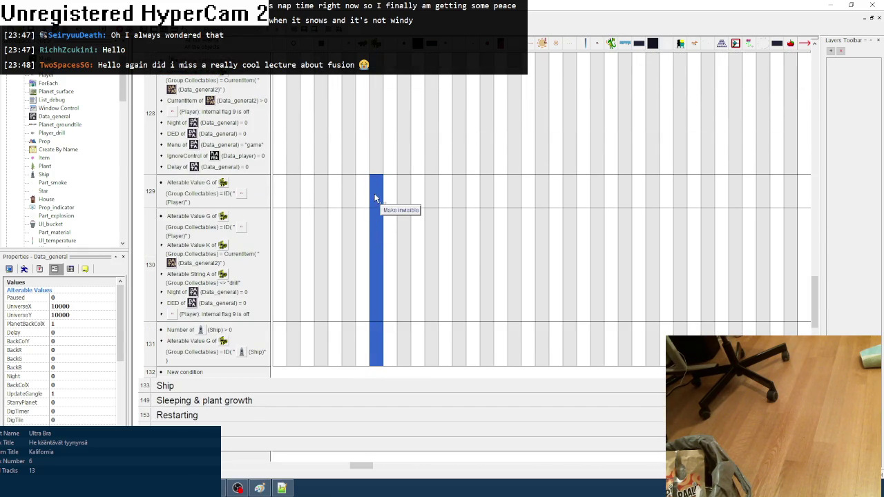
scroll(332, 249, up, 5)
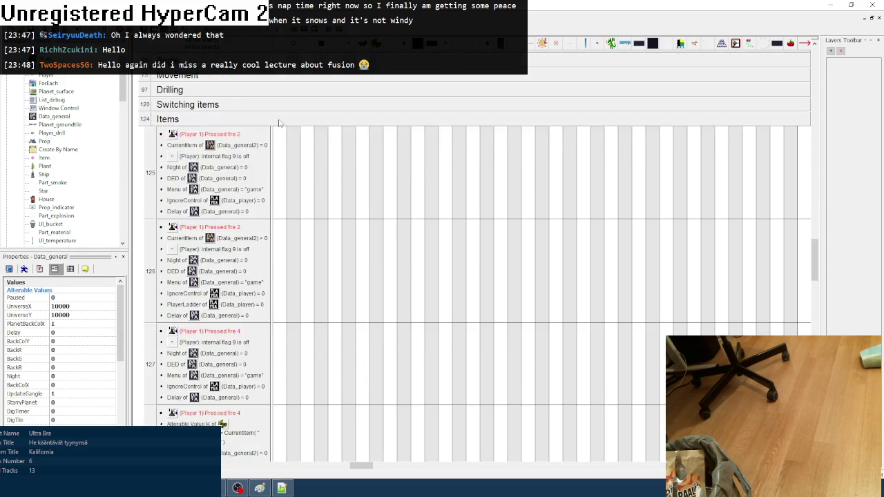
click(279, 122)
scroll(281, 188, up, 15)
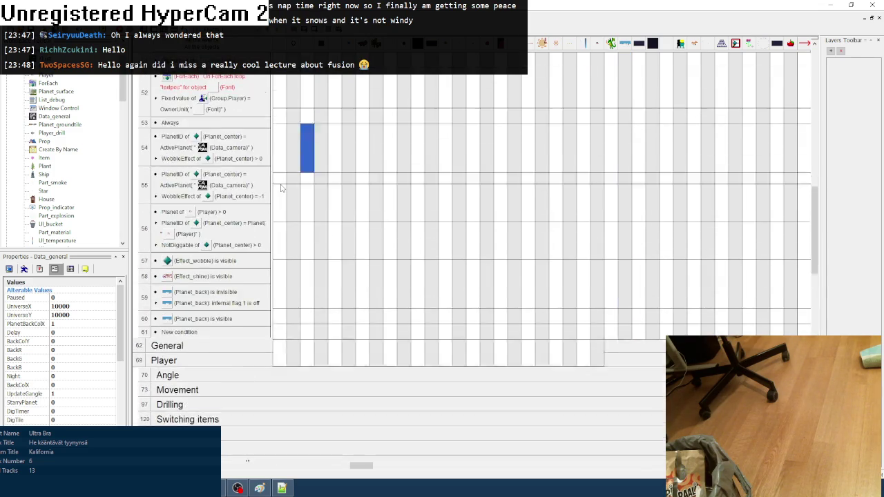
scroll(281, 188, up, 15)
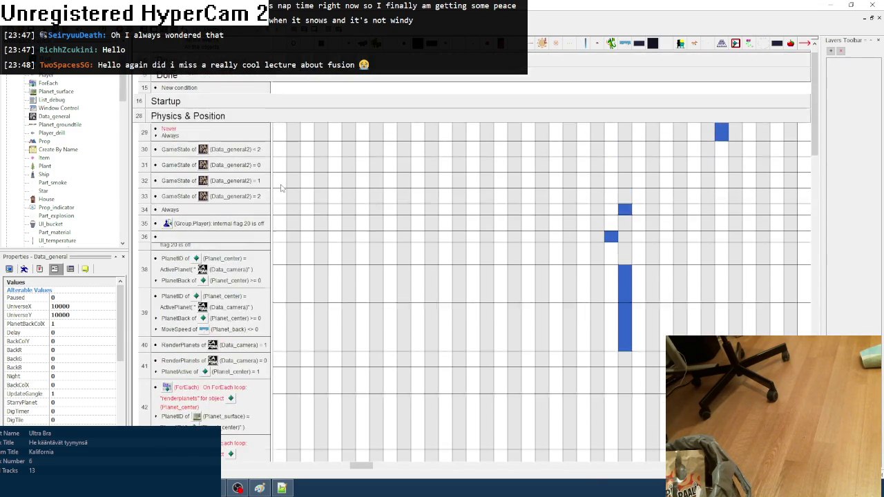
click(273, 132)
click(282, 488)
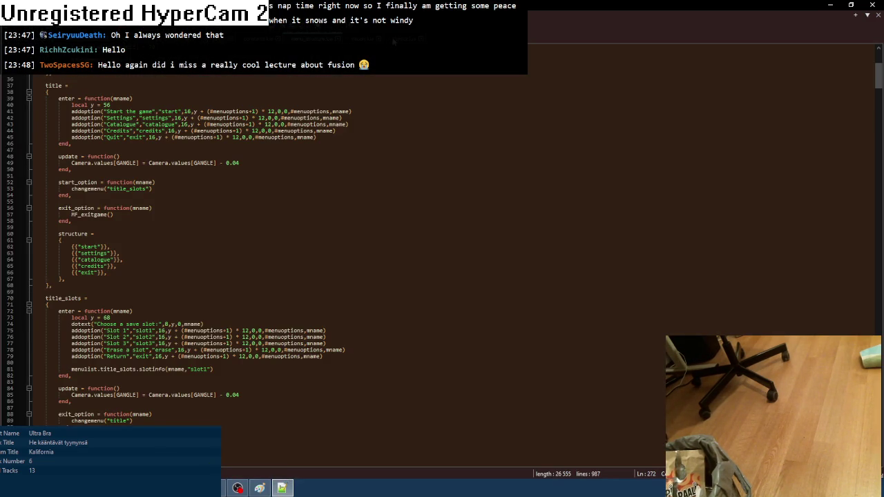
- Open the physics script and select the held-unit lines setting holder.xpp and holder.ypp + 8
click(392, 40)
scroll(254, 242, up, 20)
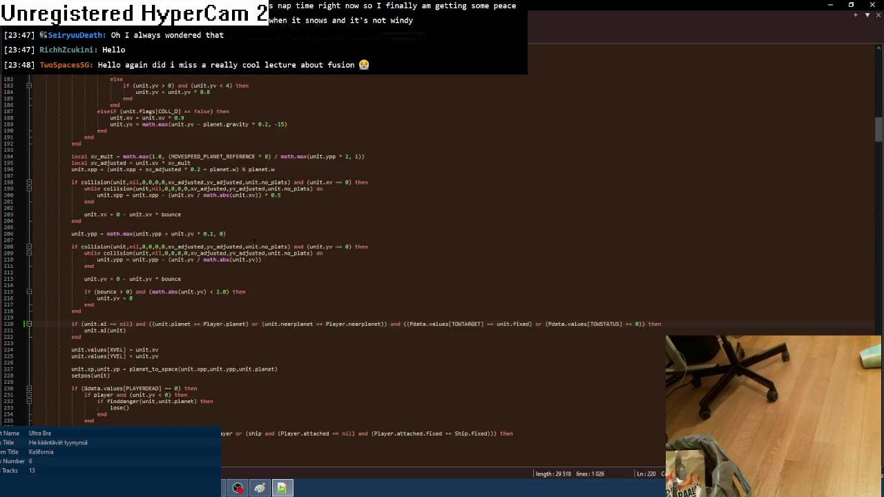
scroll(255, 242, up, 20)
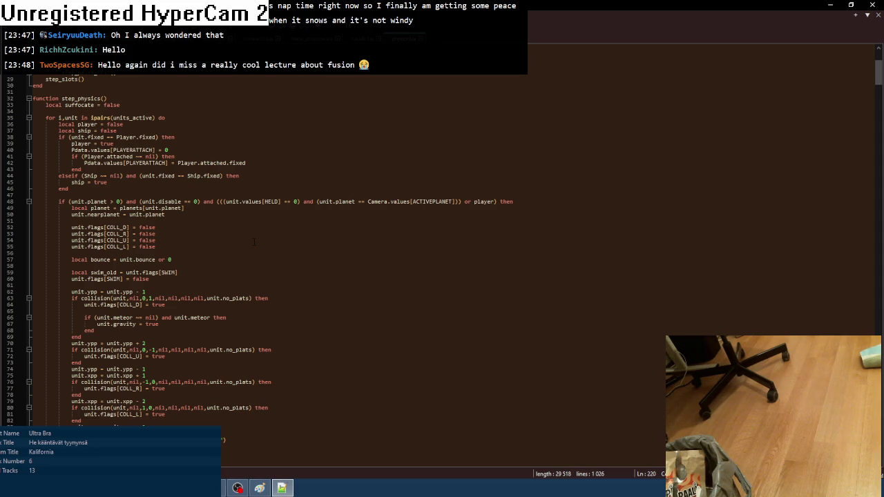
scroll(254, 242, down, 20)
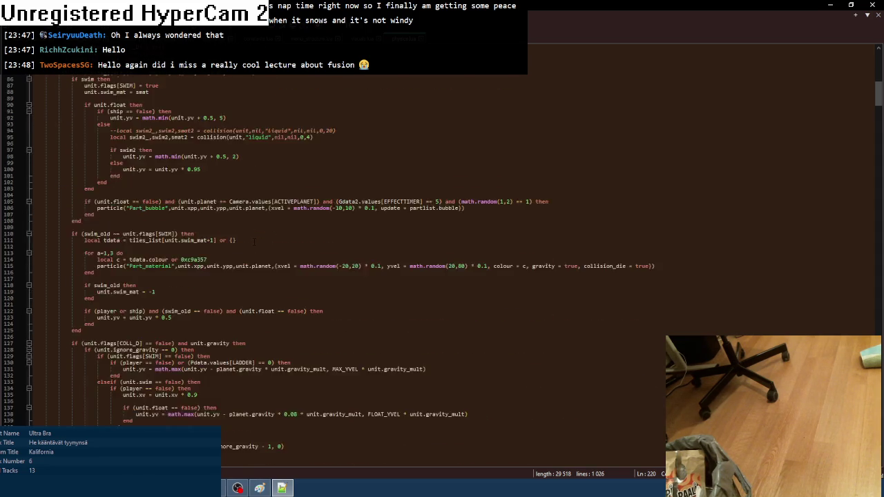
scroll(254, 242, up, 20)
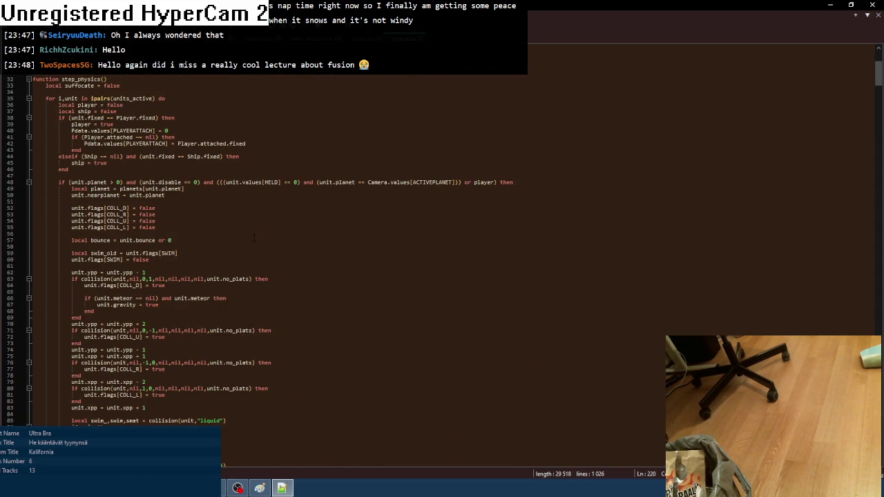
scroll(254, 238, down, 20)
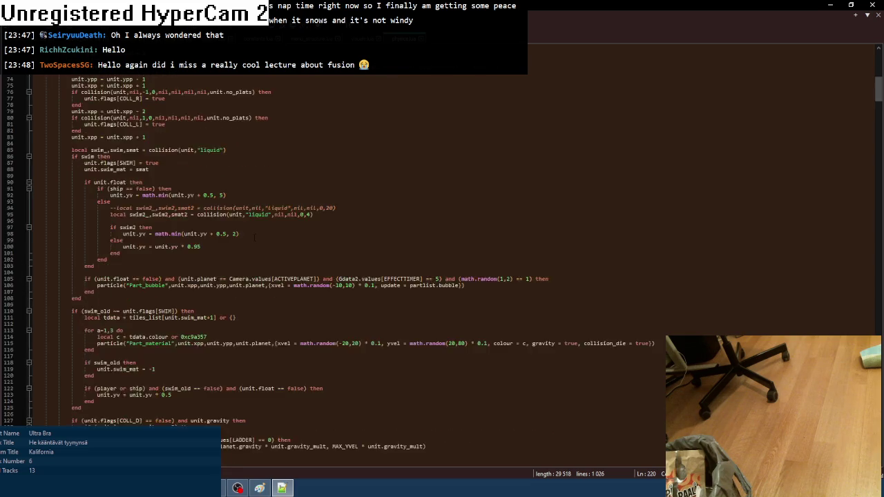
scroll(254, 238, down, 20)
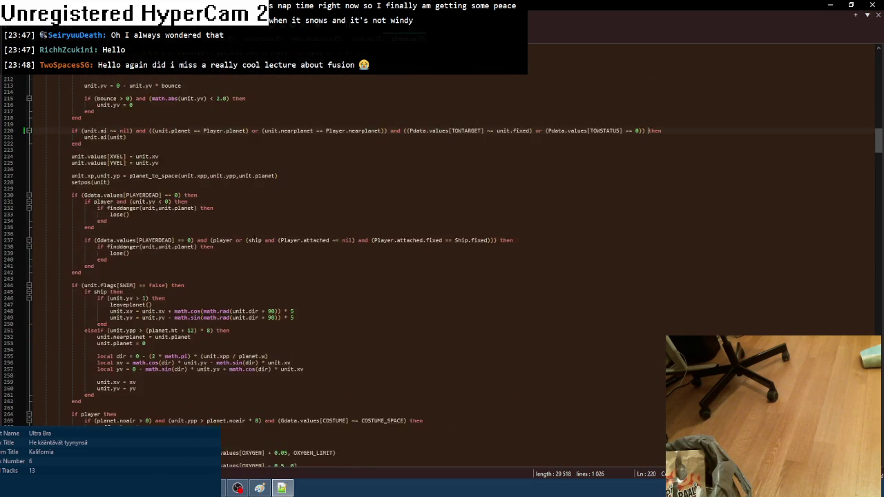
scroll(254, 238, down, 3)
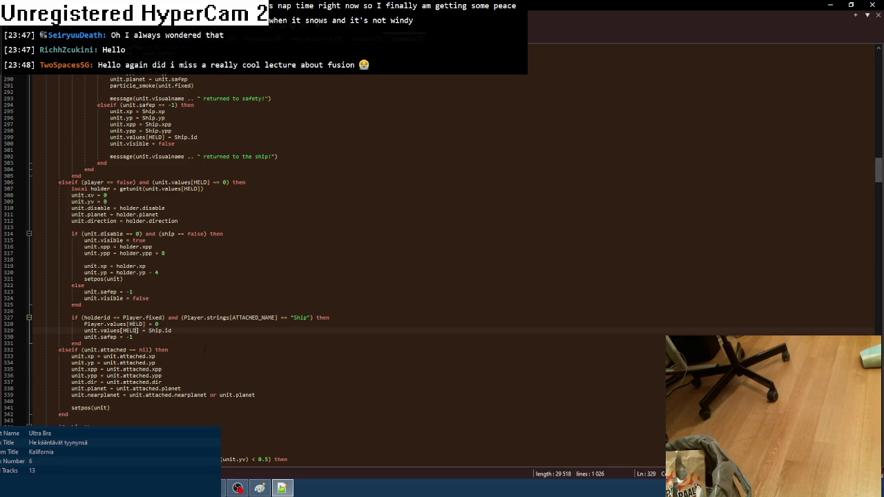
drag(84, 246, 152, 253)
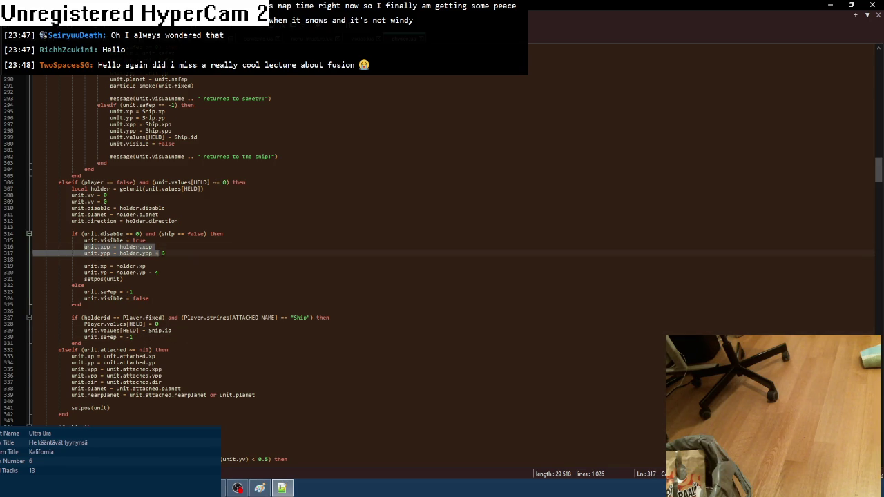
- Paste the xpp and ypp assignments below unit.safep = -1, reading them from Ship
key(ctrl+c)
click(149, 338)
key(Return)
key(ctrl+v)
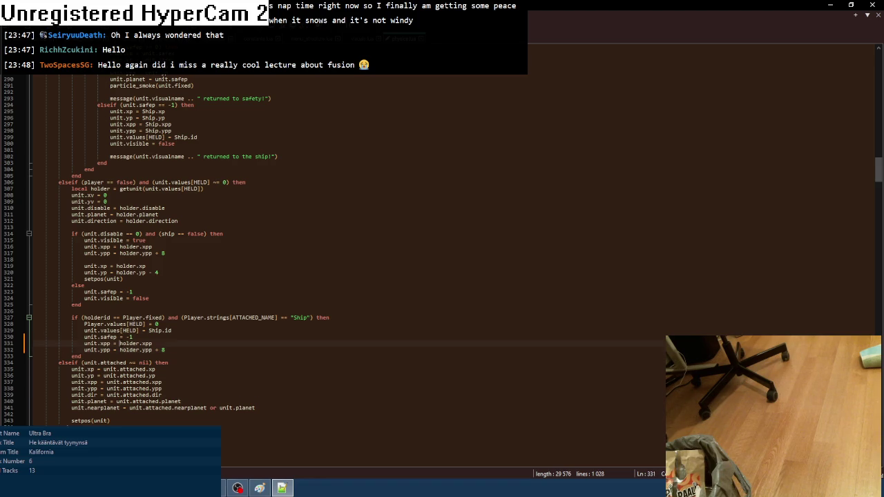
text(Ship)
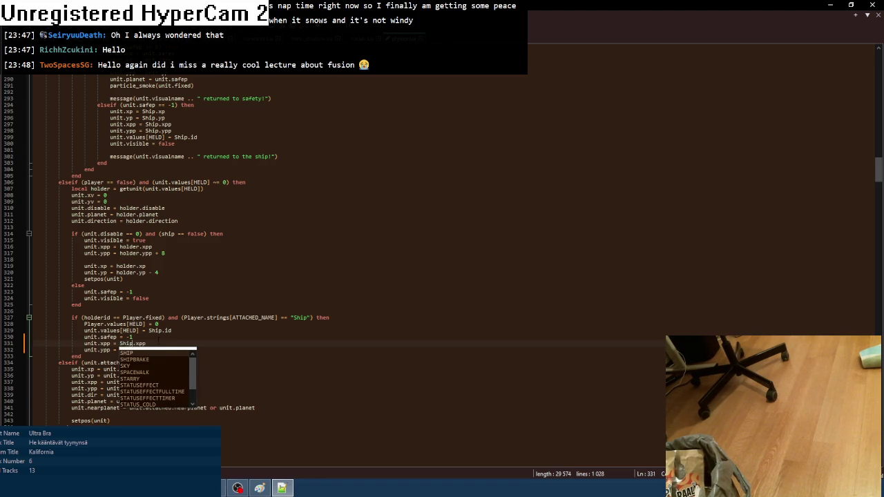
key(Escape)
key(Down)
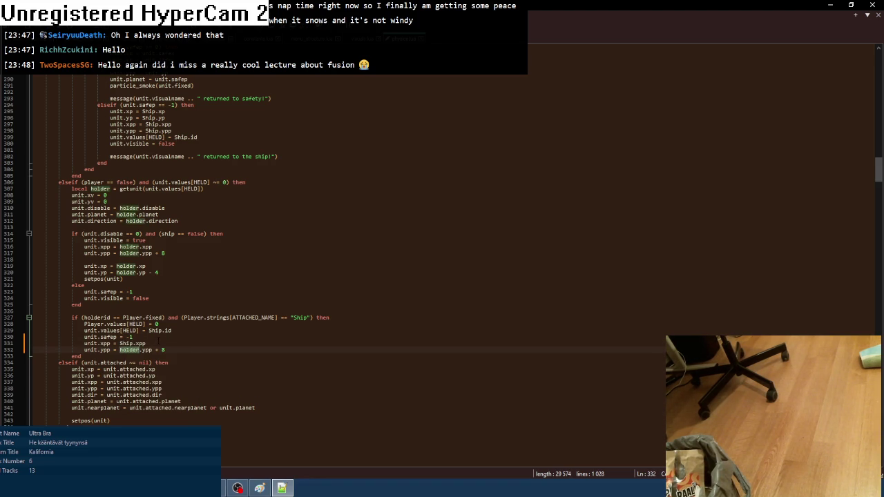
text(Ship)
key(Escape)
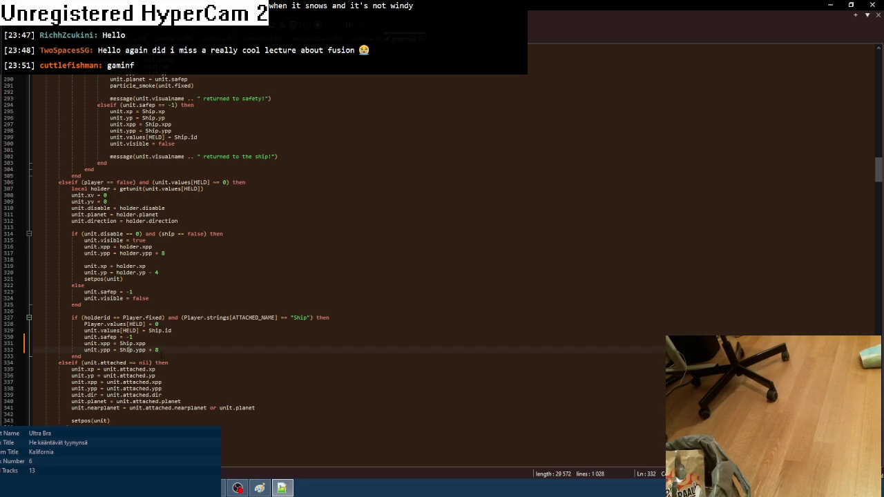
- Add unit.xp and unit.yp lines taken from Ship instead of holder, then start a test run
drag(84, 266, 169, 272)
key(ctrl+c)
click(159, 350)
key(Return)
key(ctrl+v)
drag(131, 343, 132, 343)
key(ctrl+c)
double_click(126, 357)
key(ctrl+v)
double_click(125, 363)
key(ctrl+v)
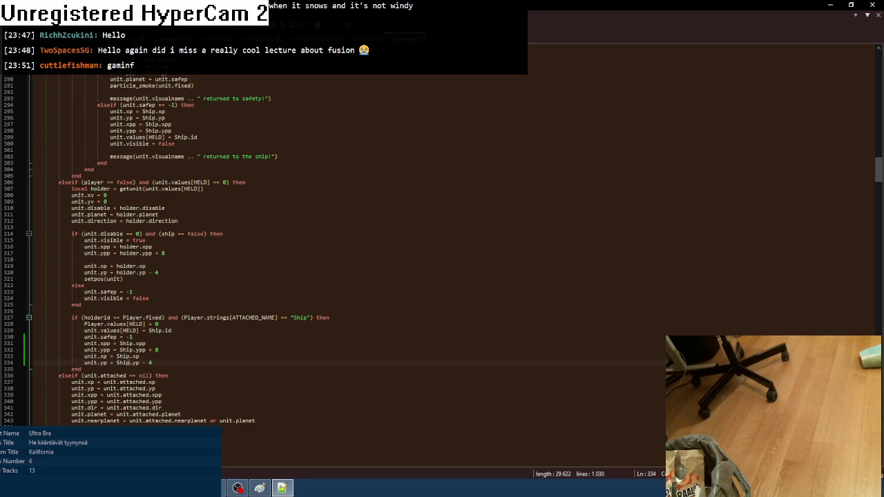
key(alt+Tab)
key(F8)
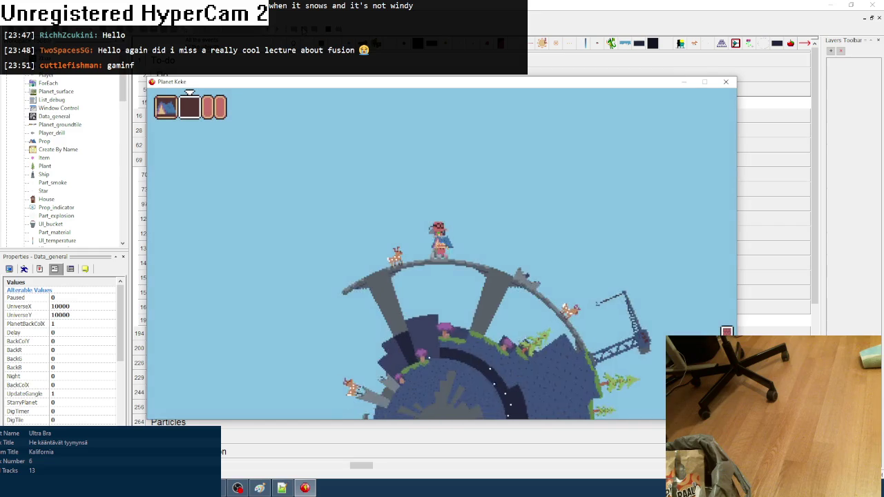
- Launch the rocket with Up in the running game, close it, and return to the Lua code
key(Up)
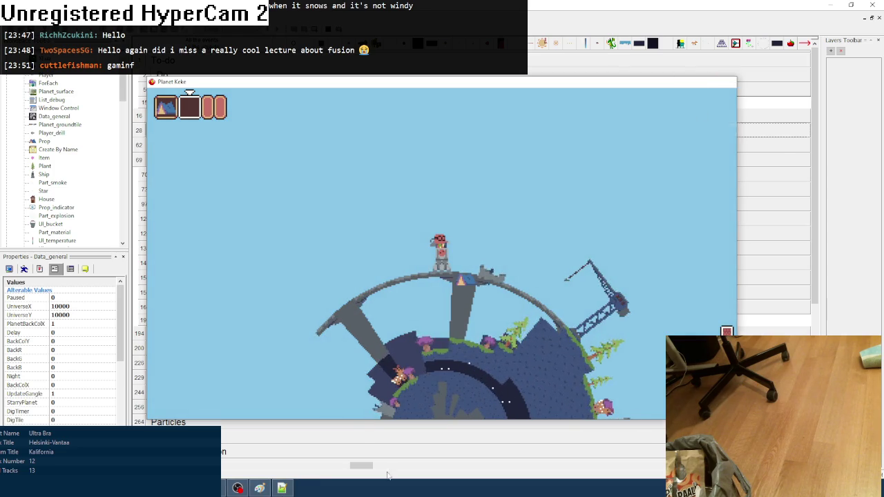
click(304, 488)
click(279, 489)
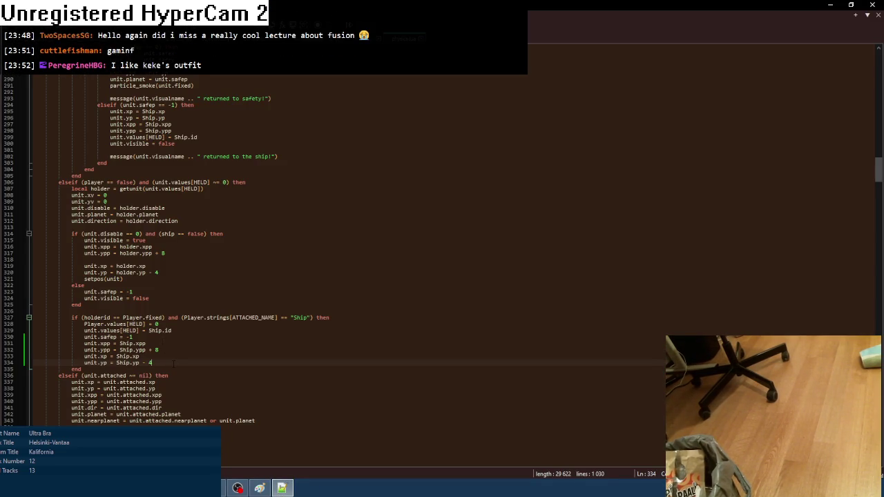
- Add unit.x = Ship.x and unit.y = Ship.y lines to the Ship branch, then return to Fusion
key(Return)
text(unit.x)
text(= Ship.x)
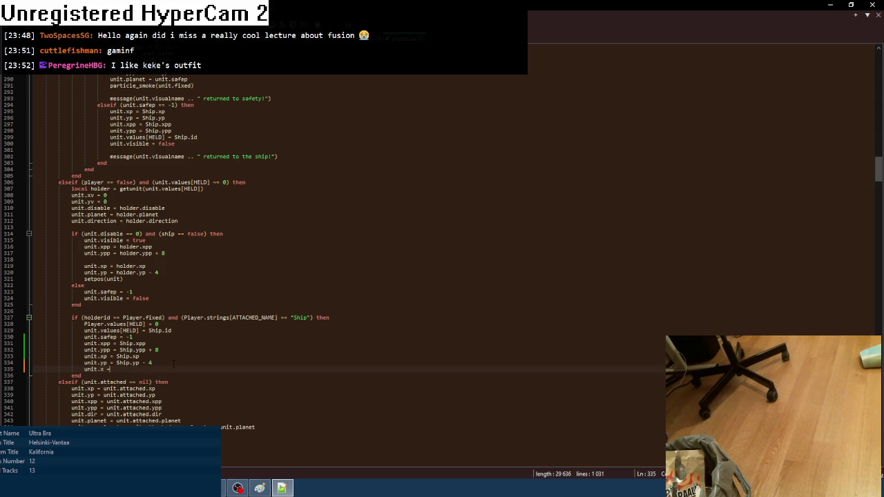
key(Escape)
key(ctrl+d)
double_click(101, 376)
text(y)
text(y)
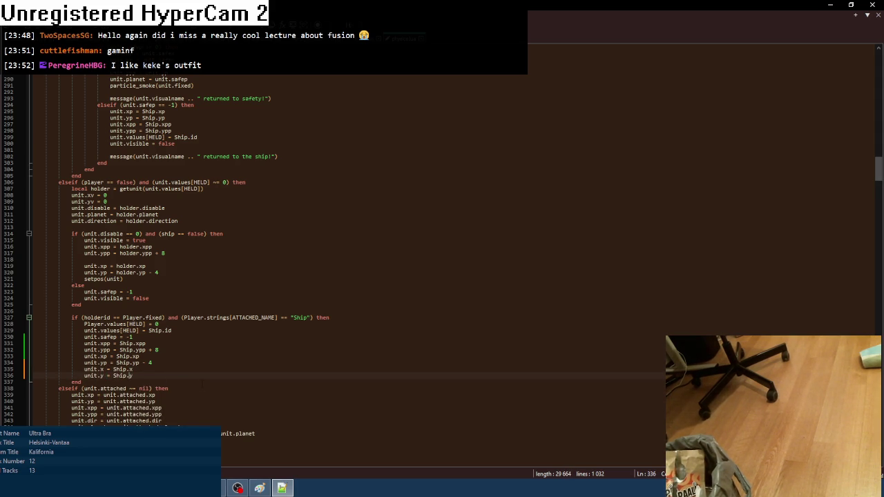
key(alt+Tab)
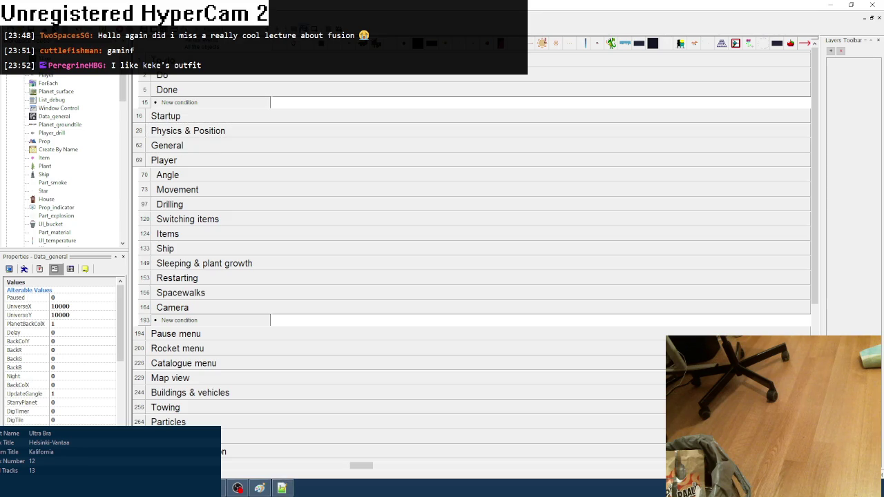
- Test-run Planet Keke, lifting off three times and switching to the Tent slot, then close it
key(F8)
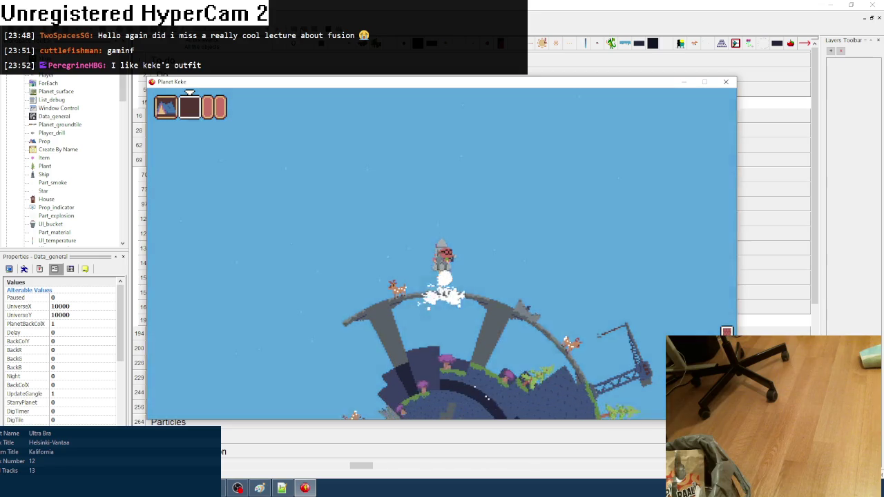
key(space)
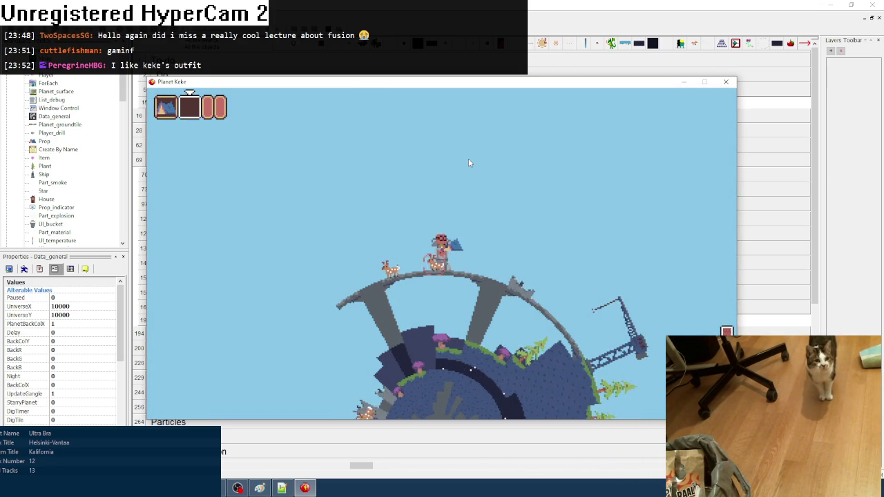
key(space)
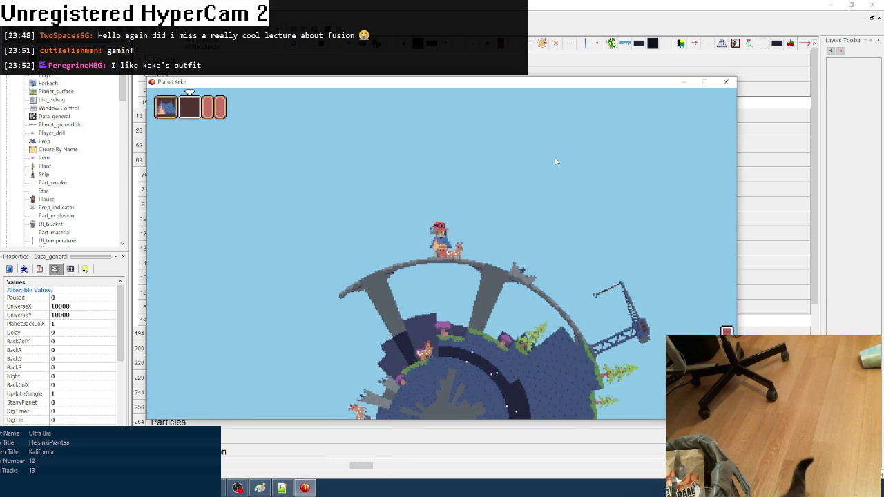
key(1)
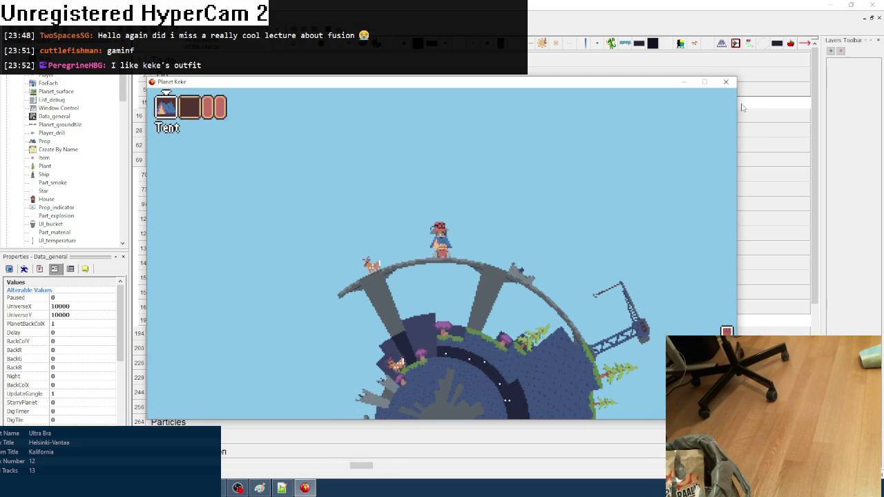
key(Up)
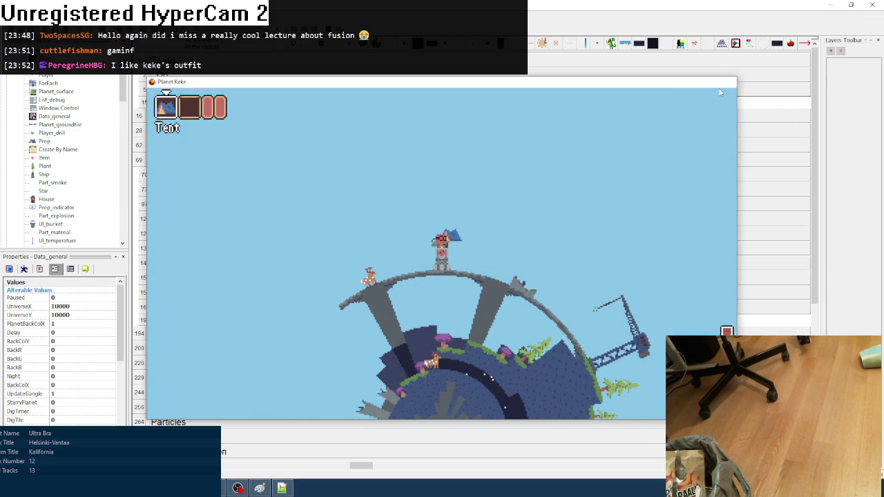
click(726, 82)
click(282, 488)
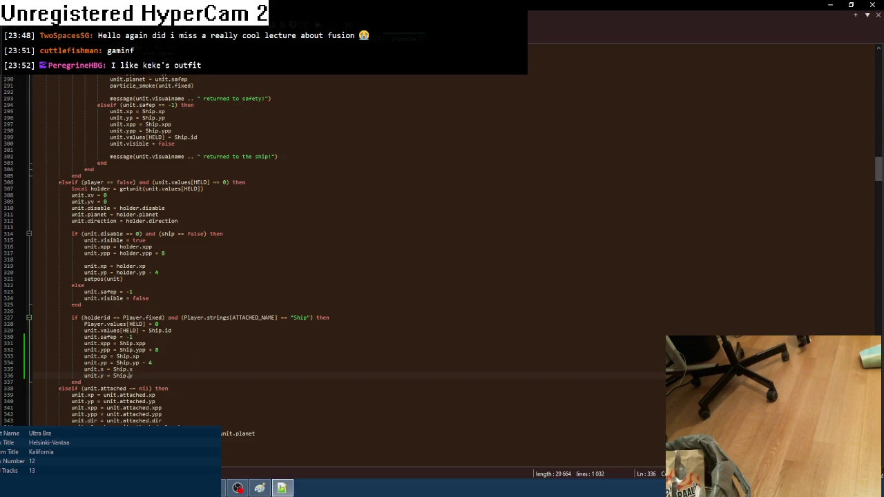
- Add an MF_alert("afaffa") debug line after unit.y = Ship.y and save the script
scroll(130, 356, down, 1)
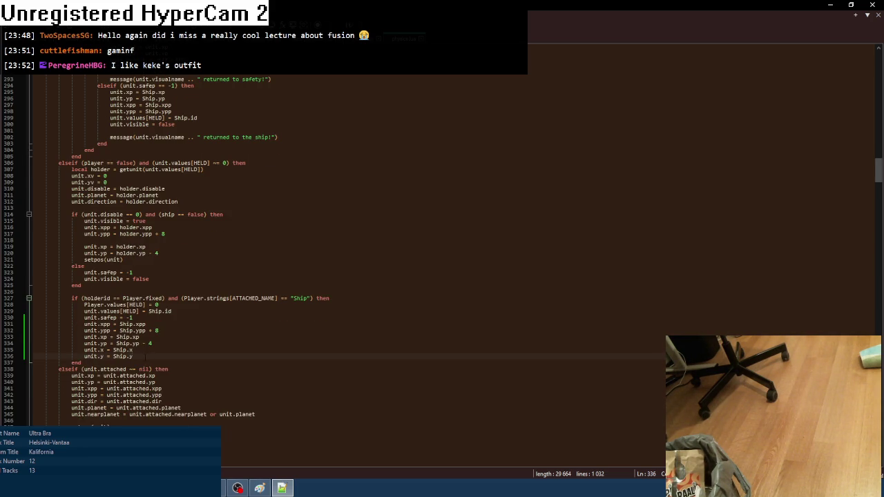
key(Return)
text(MF_alert)
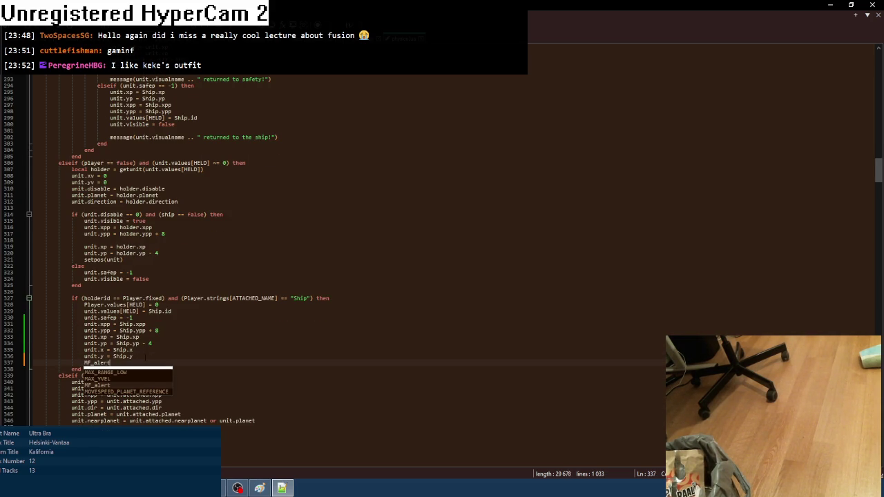
text(("afaffa"))
key(ctrl+s)
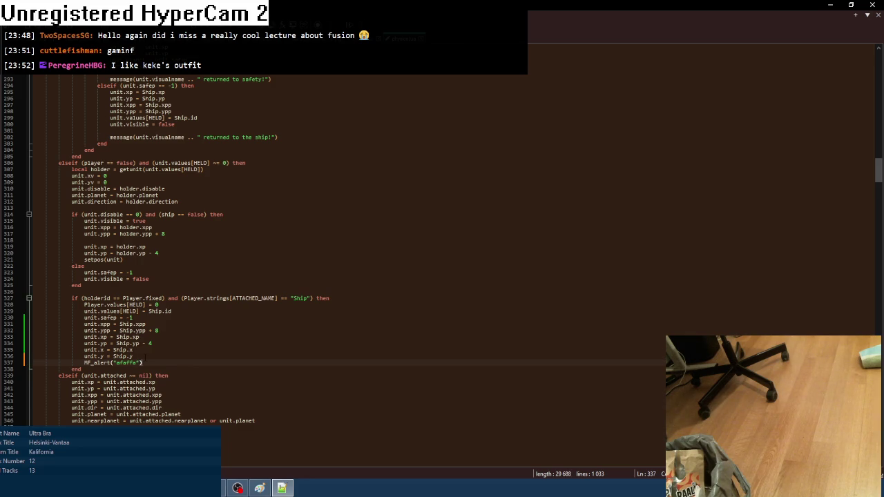
- Test-run Planet Keke, make the character lift off, then close the game
key(alt+Tab)
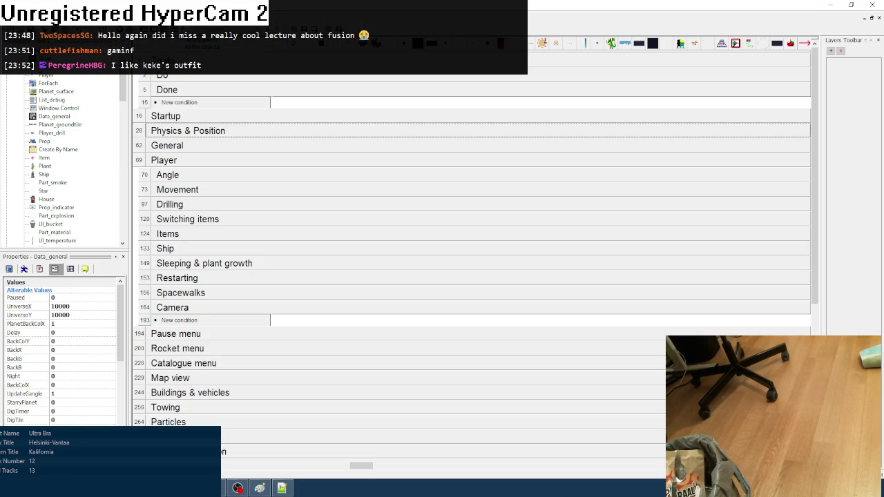
key(F7)
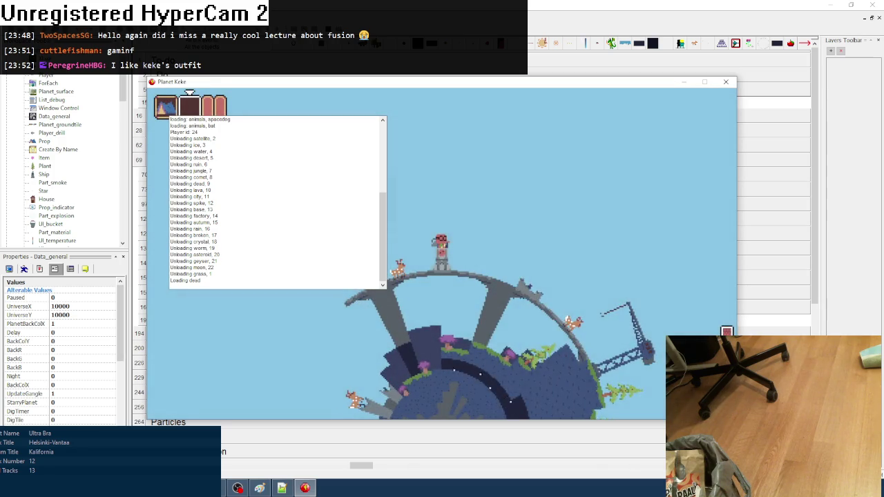
key(Up)
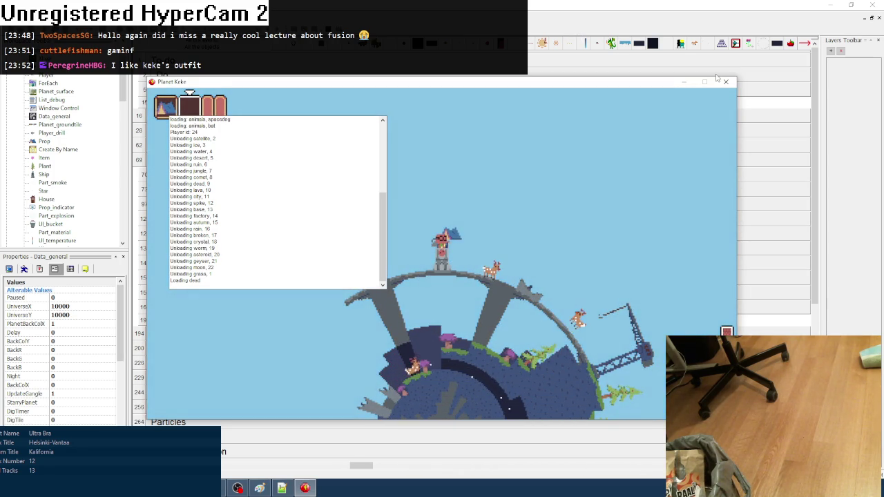
click(725, 81)
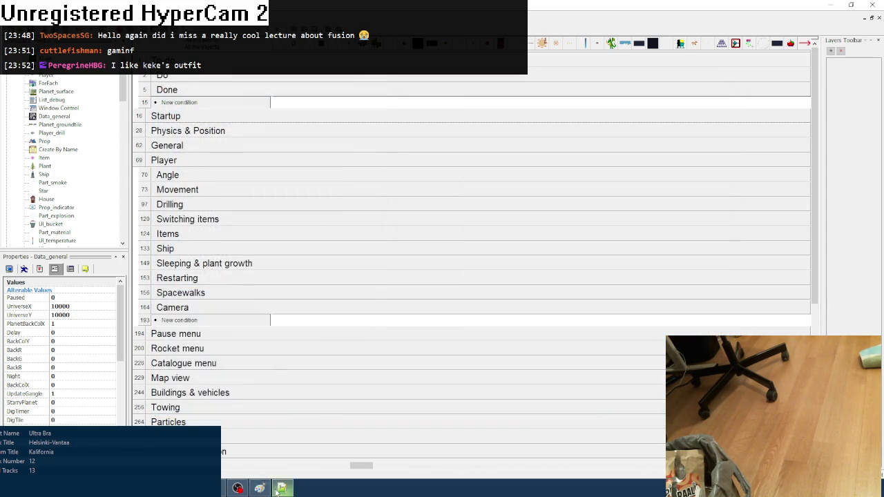
- Change the Ship check on line 327 from holderid to holder.fixed
click(276, 488)
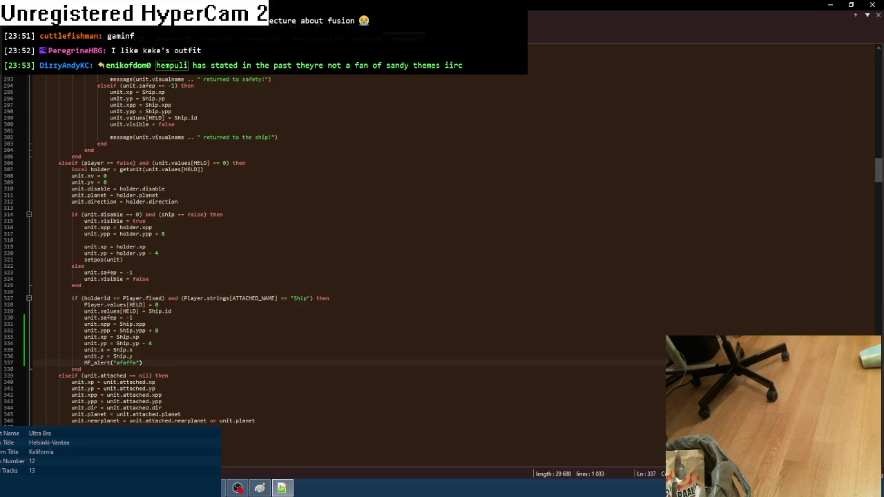
click(81, 285)
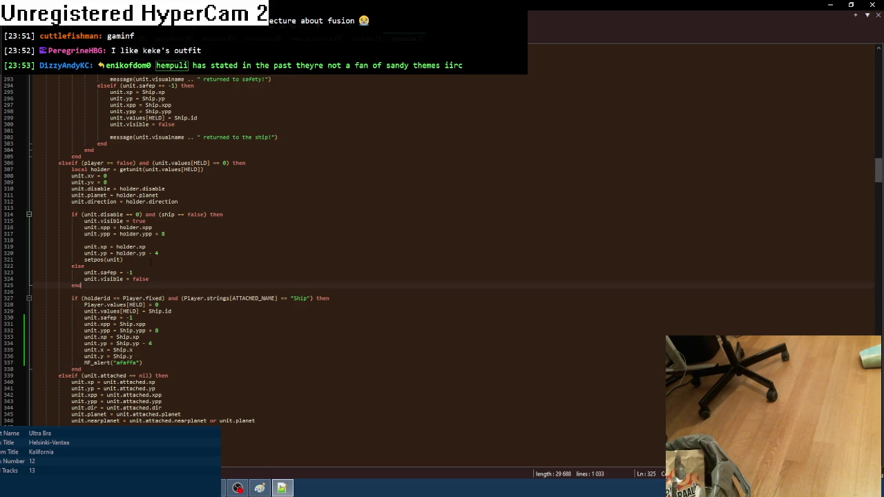
click(331, 298)
scroll(442, 242, up, 4)
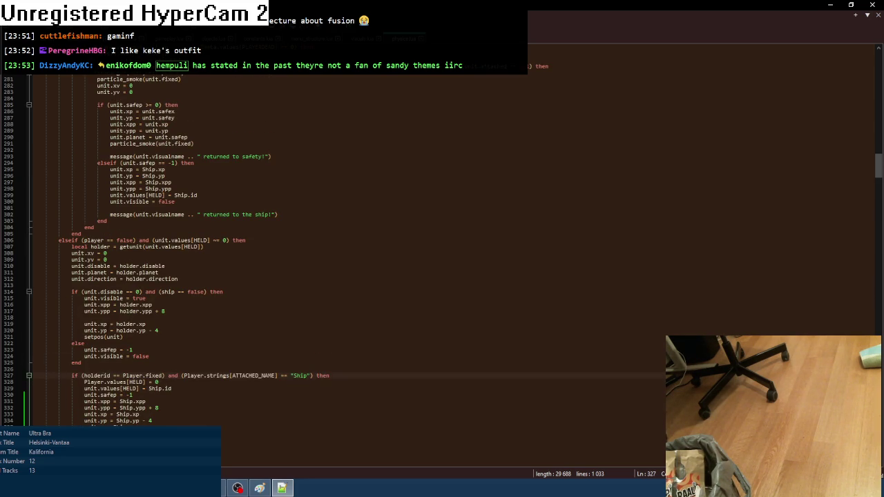
scroll(332, 249, up, 20)
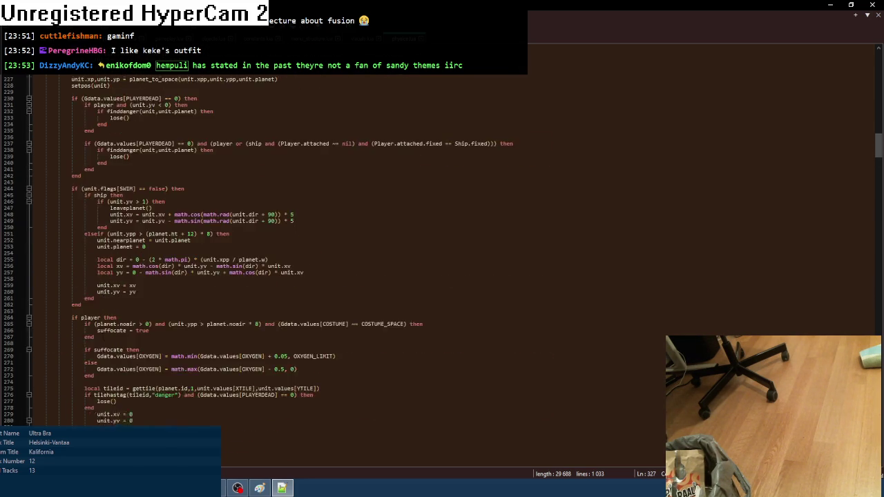
scroll(331, 248, up, 20)
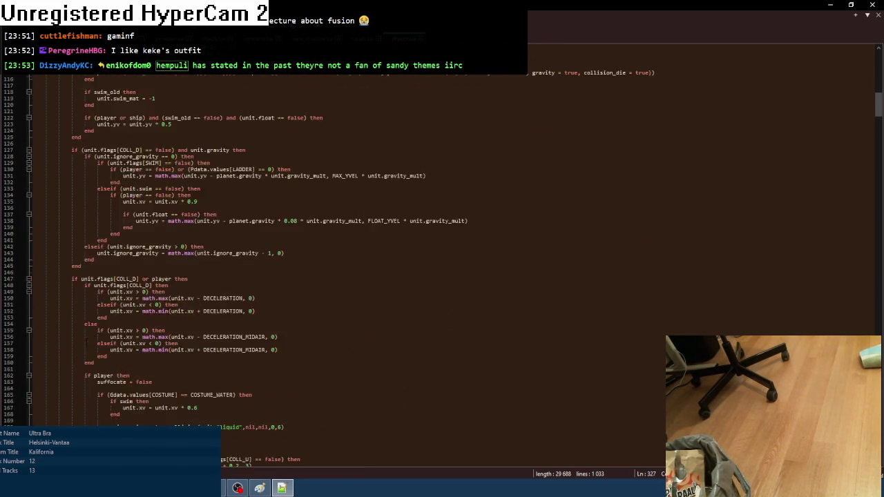
scroll(331, 248, up, 11)
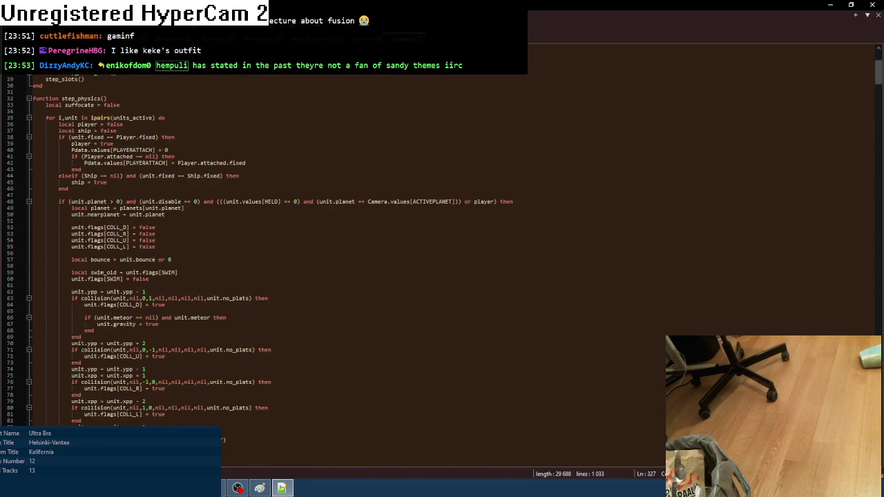
scroll(332, 249, down, 20)
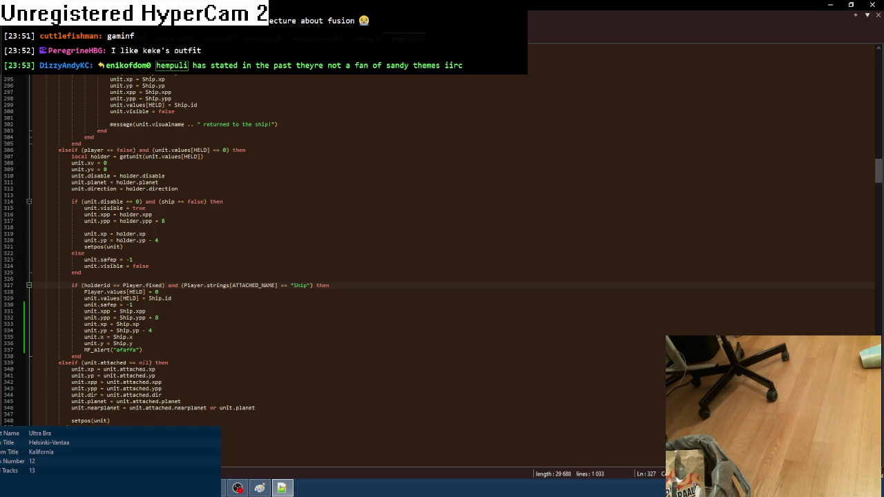
text(.)
double_click(108, 285)
text(fixed)
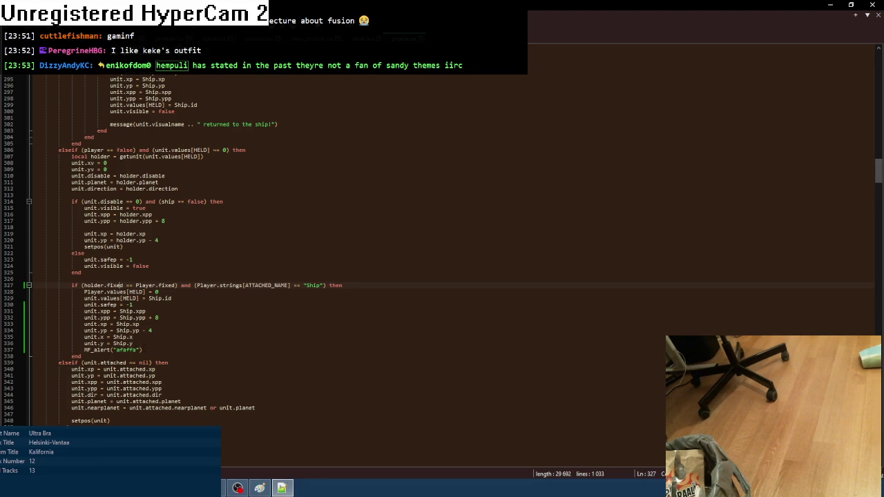
- Delete the unit.x/unit.y lines and the debug alert line
drag(143, 350, 32, 343)
key(shift+Up)
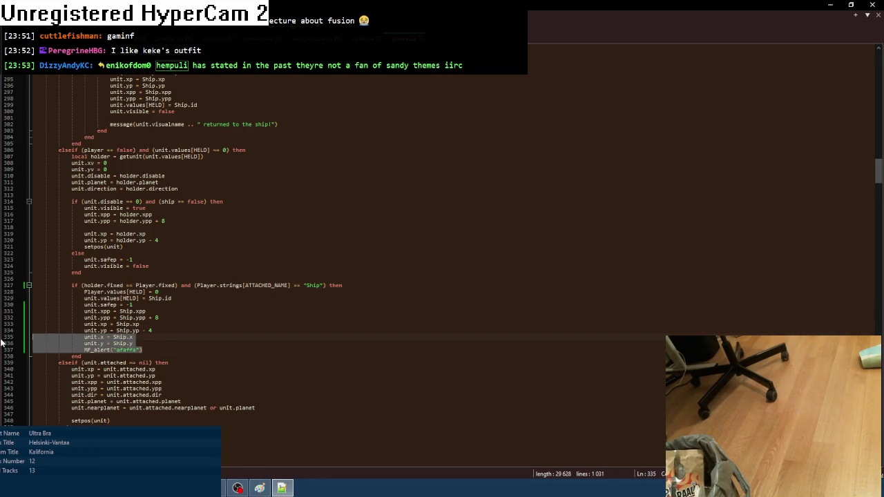
key(BackSpace)
key(BackSpace)
- Test-run Planet Keke holding the Tent, walking left and flying up, then close it
key(alt+Tab)
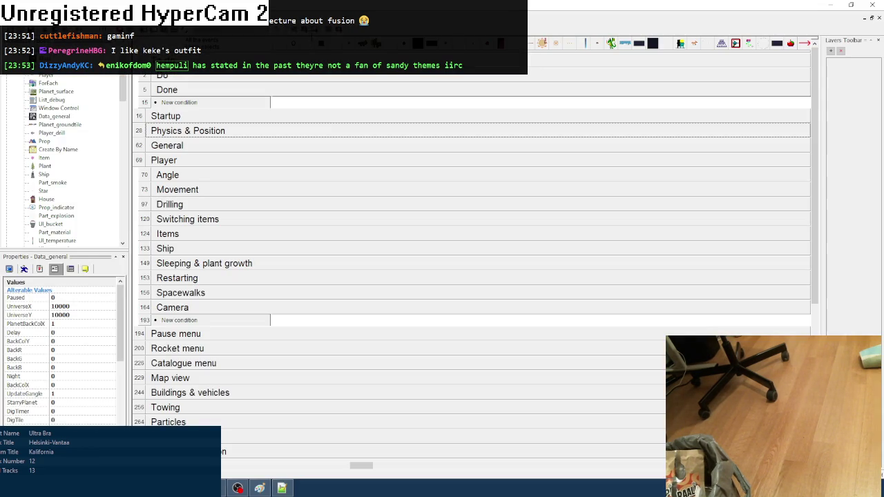
key(F8)
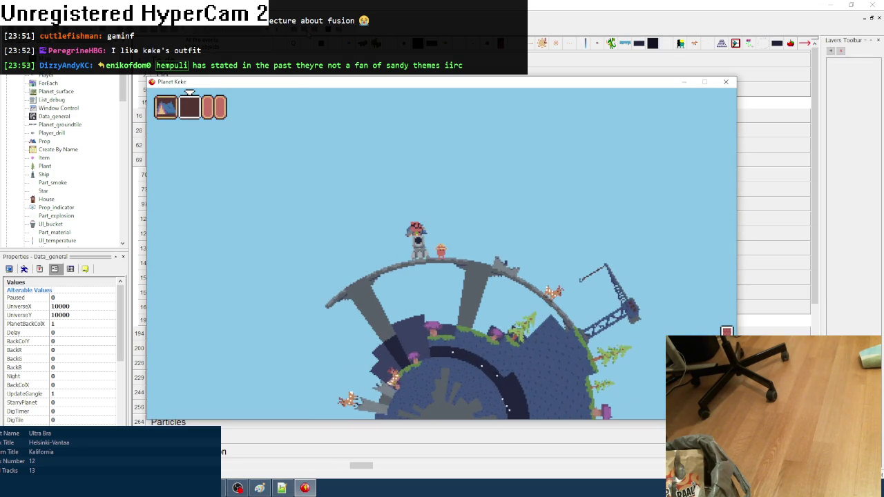
key(1)
key(a)
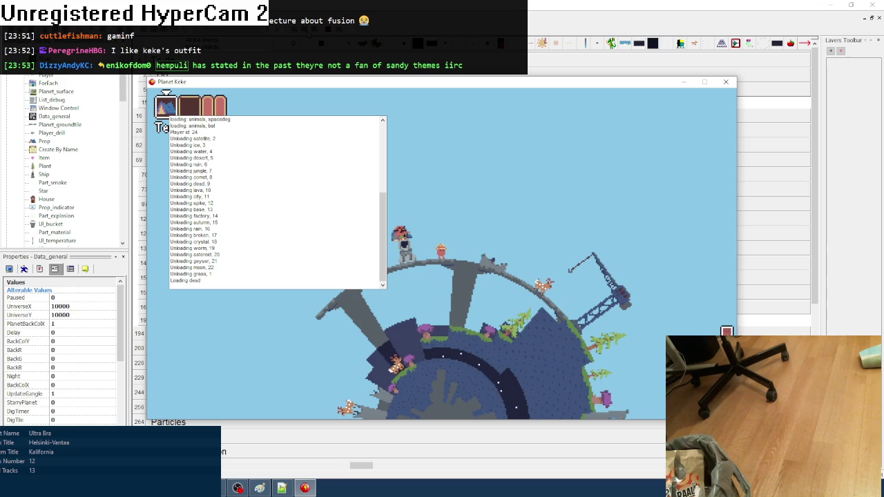
key(w)
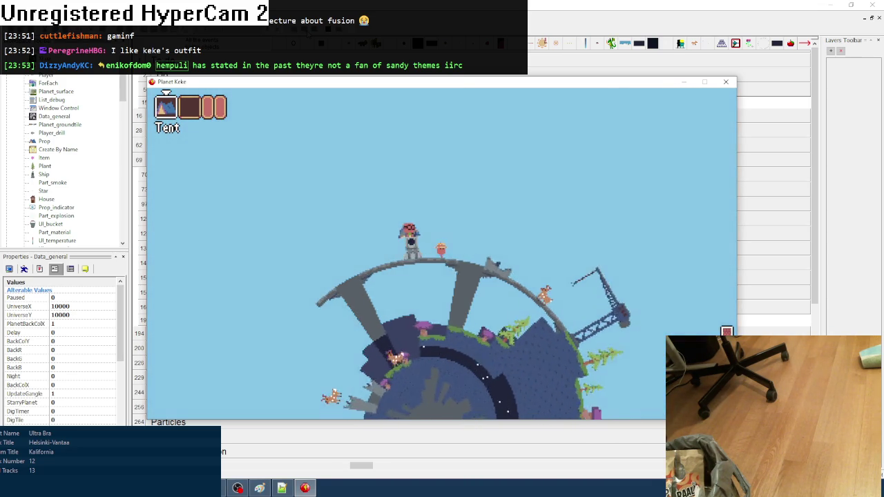
click(725, 81)
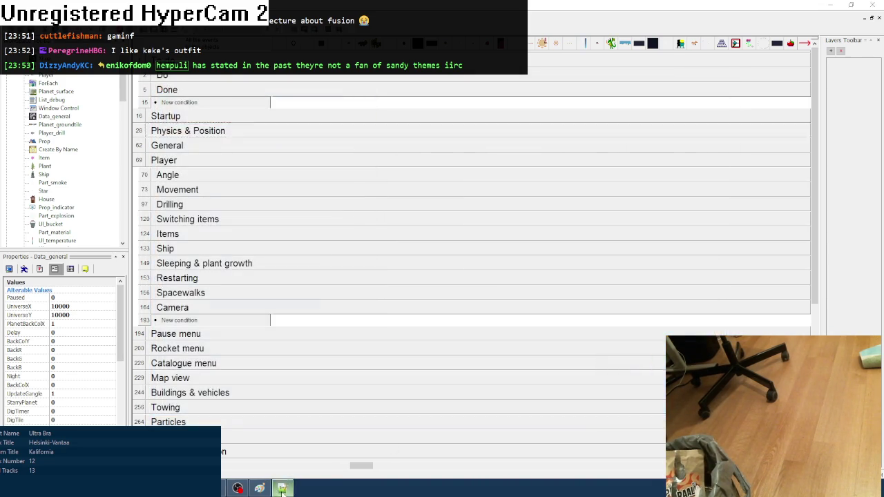
- Insert an 'if holder.fixed == Player.fixed then' block after line 325
click(282, 489)
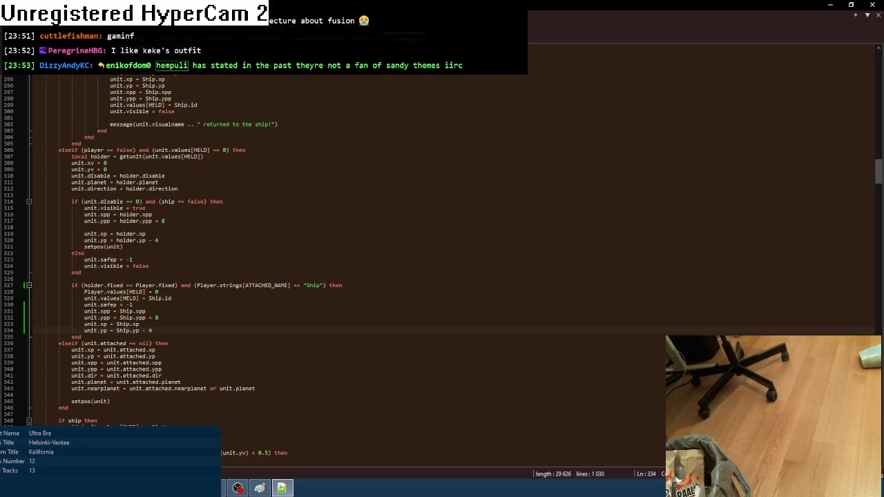
click(147, 274)
key(Return)
key(Return)
text(if ()
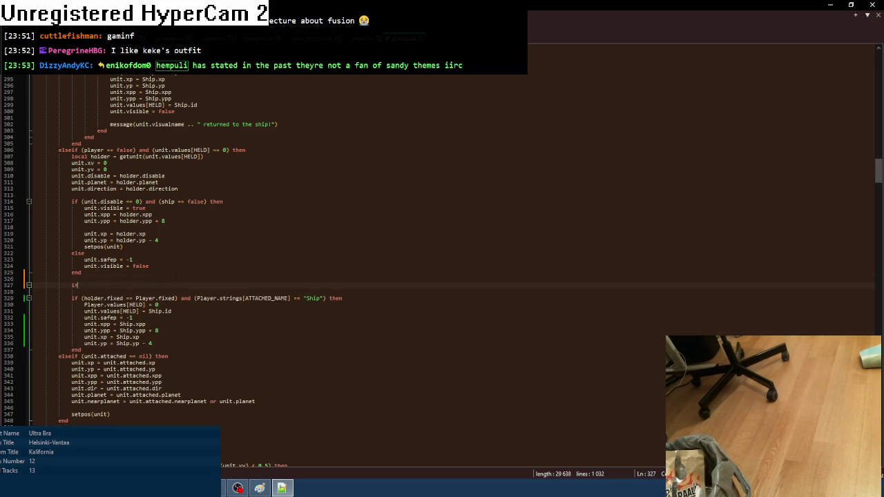
drag(81, 298, 178, 298)
key(ctrl+c)
click(84, 285)
key(BackSpace)
key(ctrl+v)
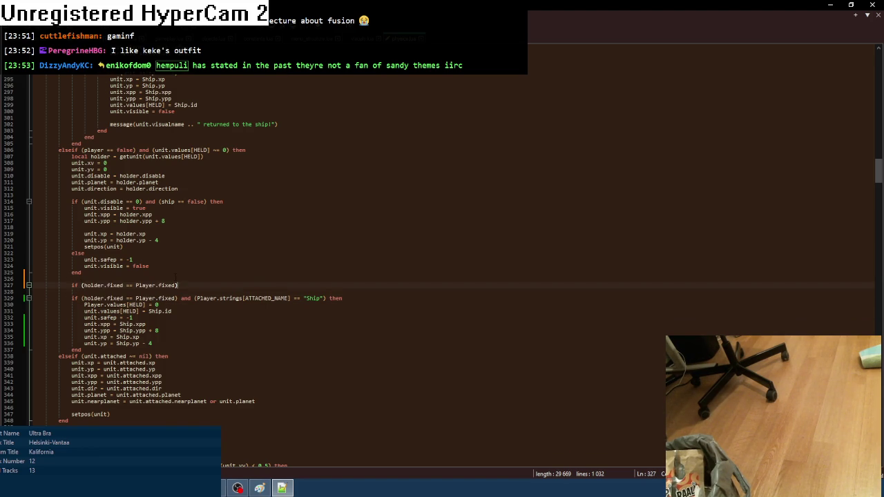
text(then)
key(Return)
key(Tab)
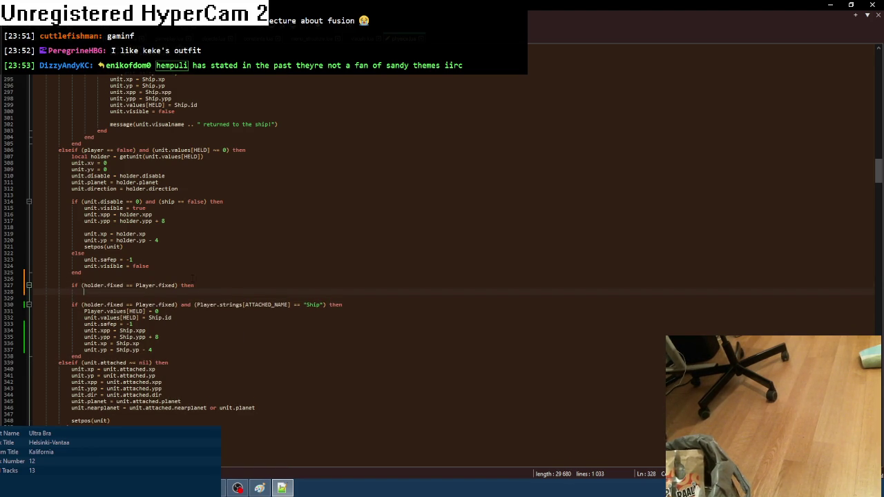
- Fill the block with MF_alert(Player.strings[ATTACHED_NAME]), close it with end, and save
drag(196, 304, 293, 304)
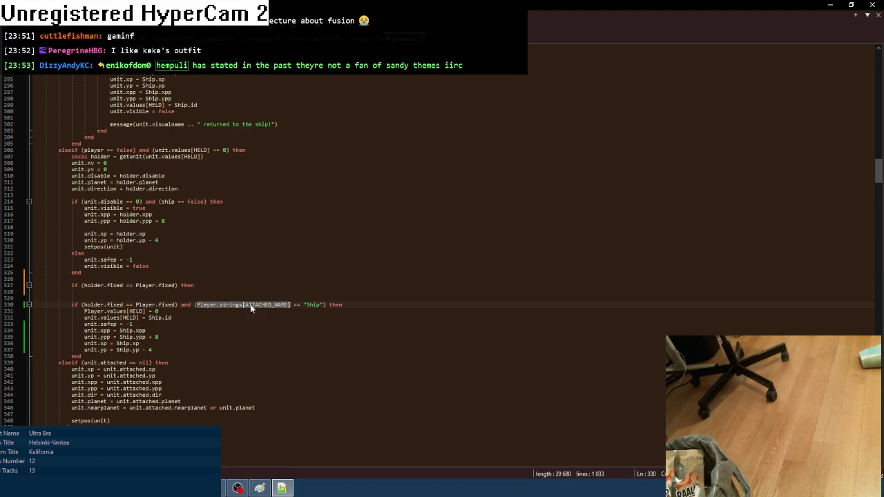
click(113, 294)
text(MF_alert()
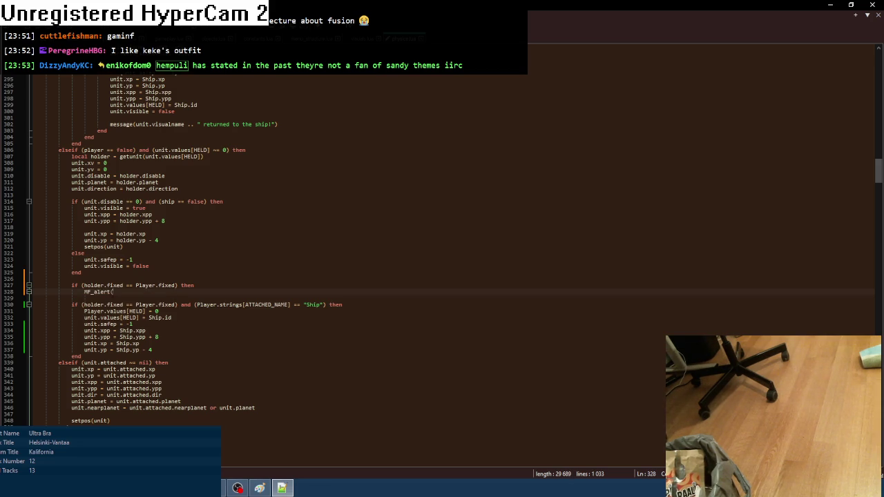
key(ctrl+v)
text())
key(Return)
text(end)
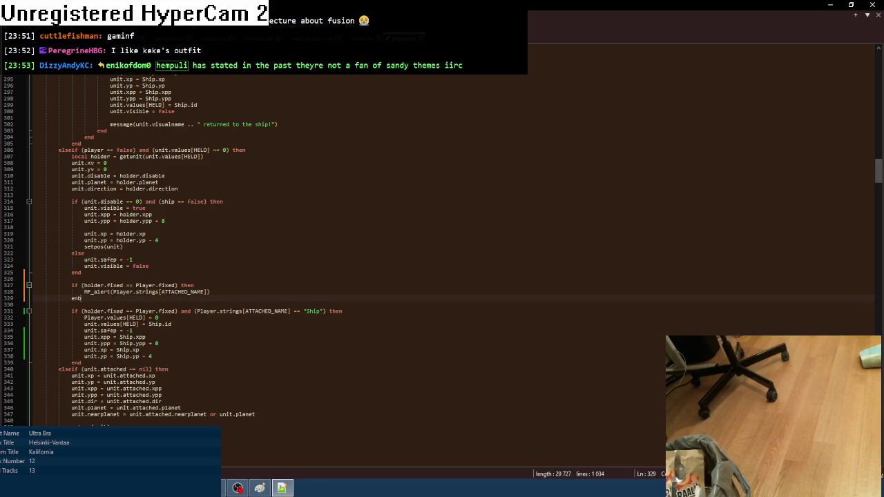
key(ctrl+s)
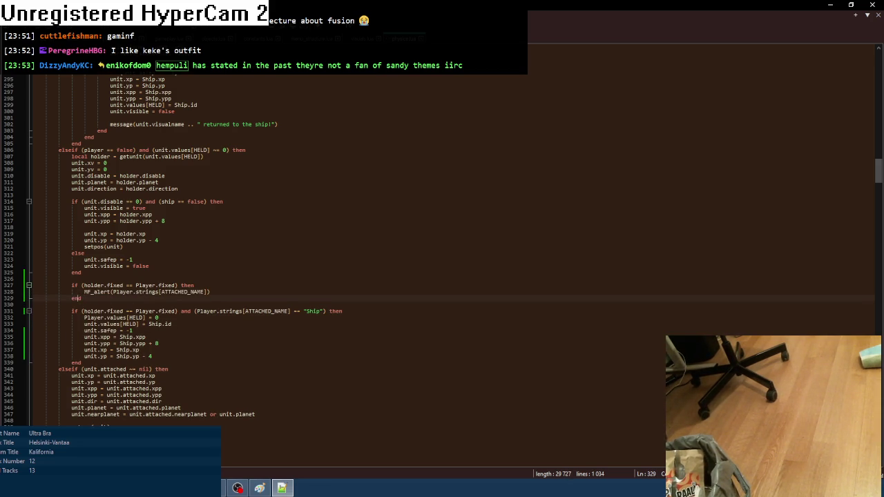
- Test-run the game, close it, and return to the Lua script
key(alt+Tab)
key(F8)
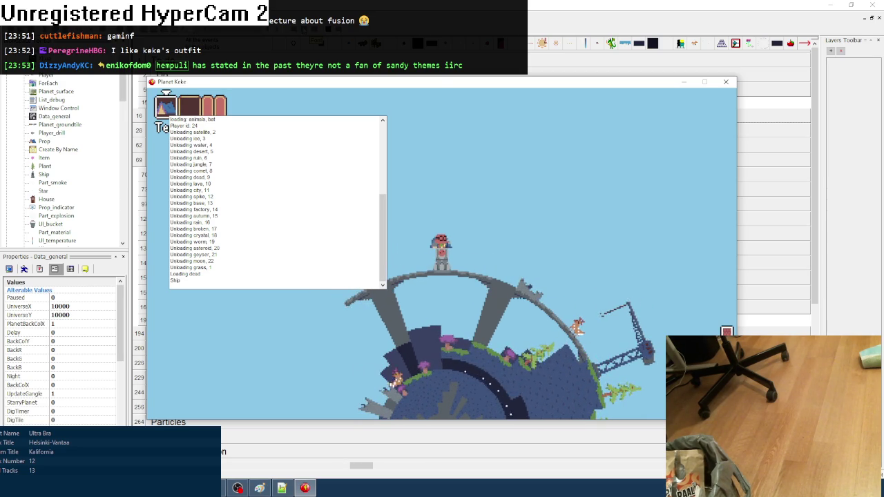
click(723, 83)
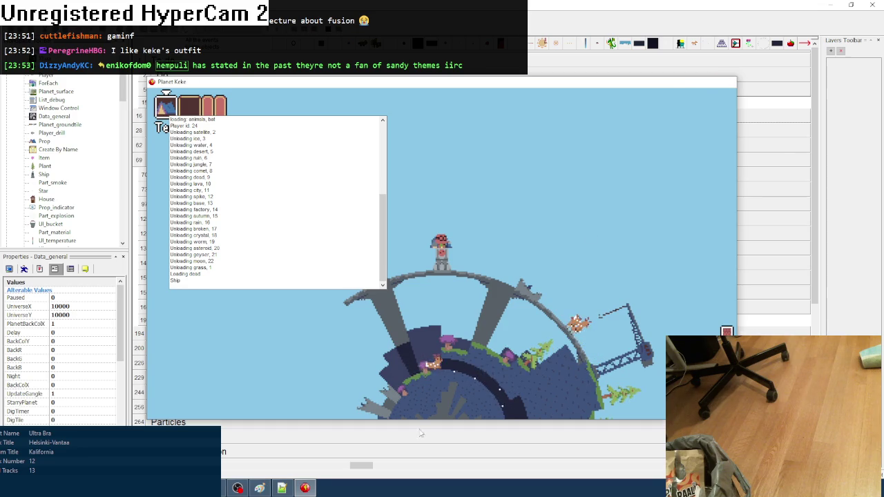
key(alt+Tab)
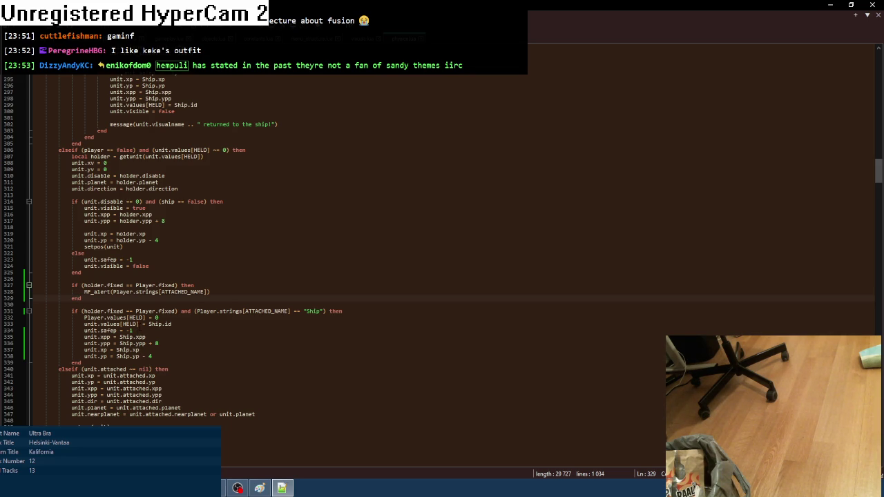
- Remove the HELD/safep lines, the +8 and -4 offsets, and the holder.fixed alert block
drag(12, 332, 12, 316)
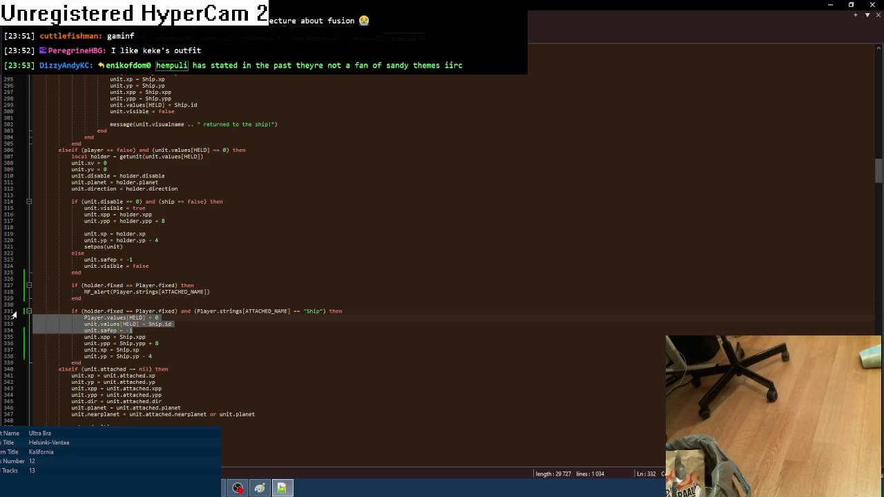
key(Delete)
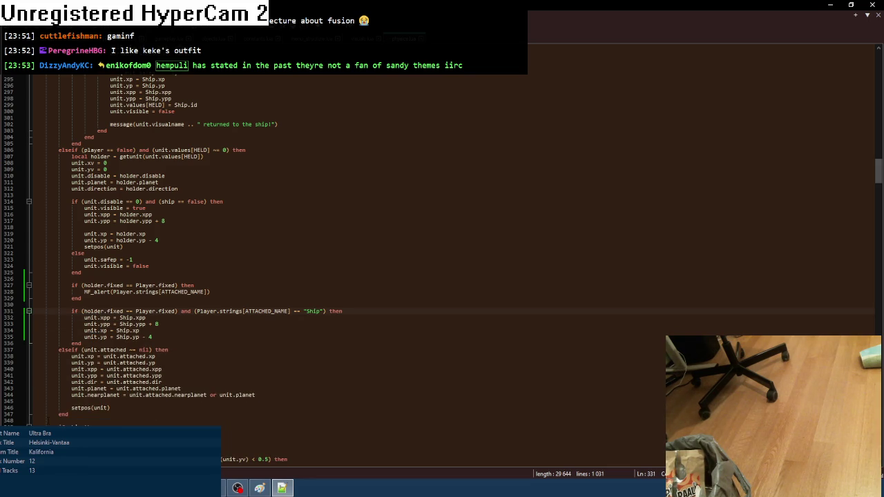
key(Down)
key(Down)
key(shift+Left)
key(shift+Left)
key(shift+Left)
key(Delete)
click(163, 335)
key(shift+Left)
key(shift+Left)
key(shift+Left)
key(Delete)
drag(88, 298, 82, 272)
key(Delete)
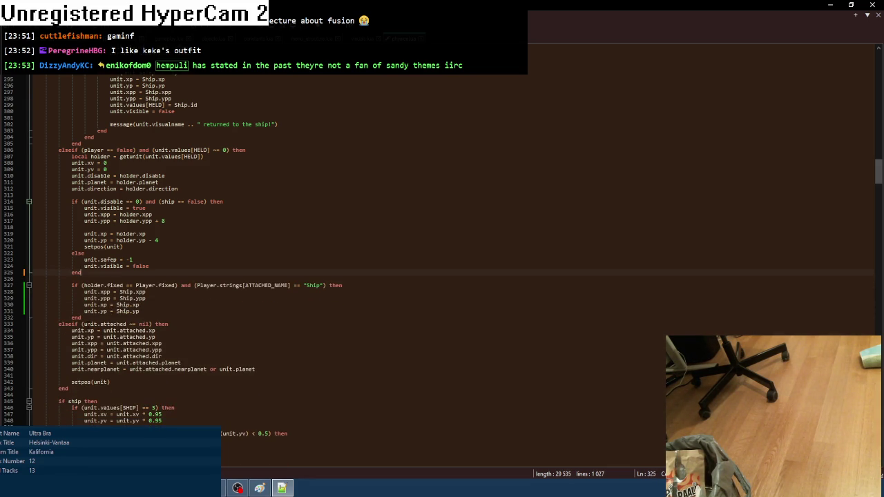
- Test-run Planet Keke past the Start the game menu, then close it
key(alt+Tab)
key(F8)
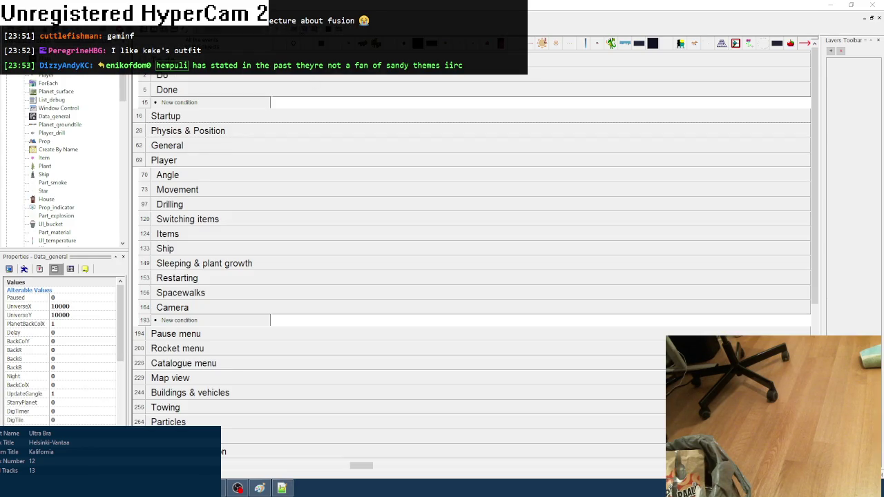
key(Return)
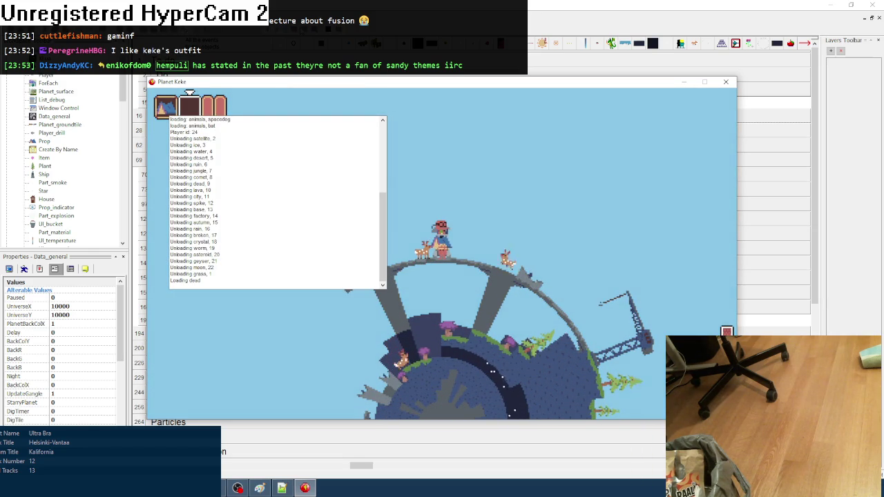
click(725, 83)
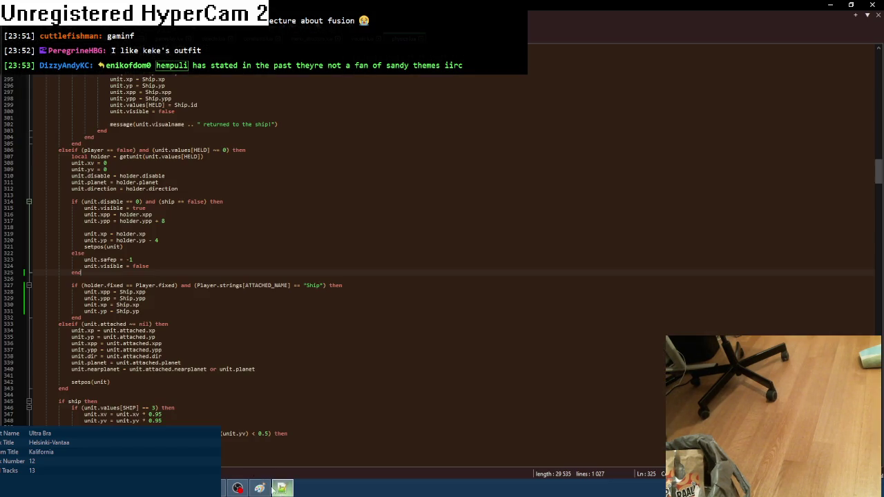
- Add an MF_alert("faffas") line after unit.yp = Ship.yp and launch a Planet Keke test run
click(282, 488)
click(176, 309)
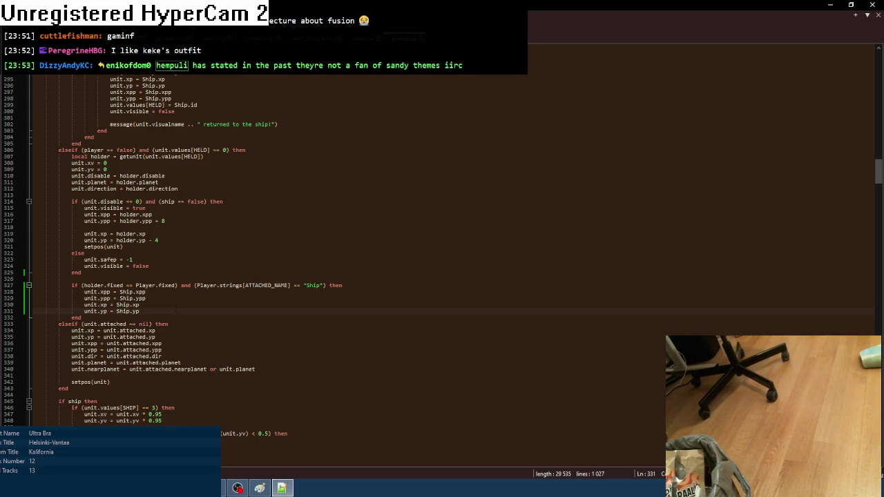
key(Return)
text(M)
text(F)
text((")
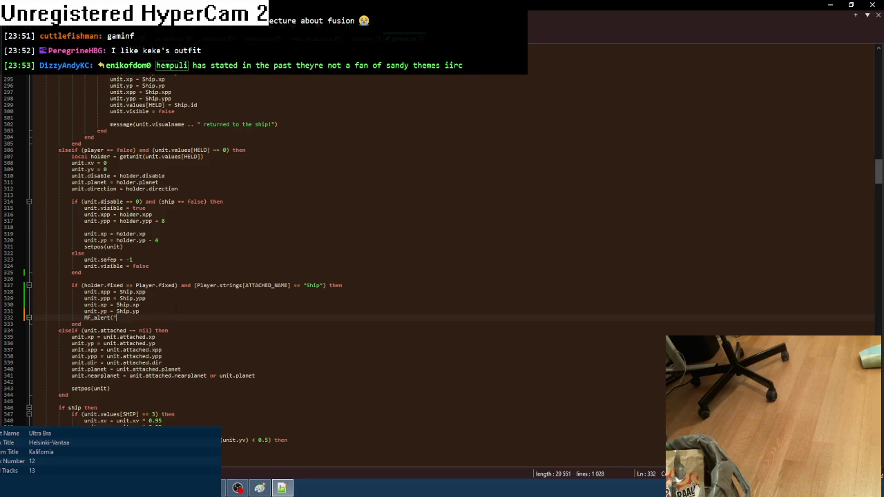
text(Fa))
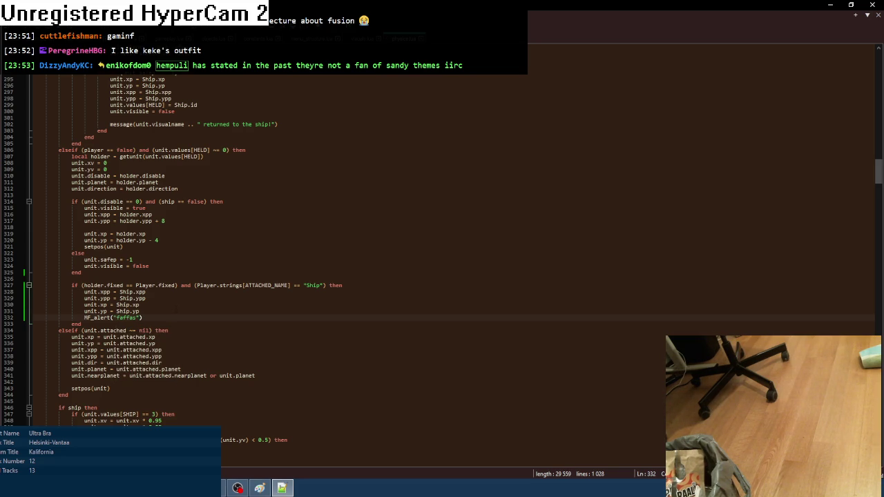
key(alt+Tab)
key(F8)
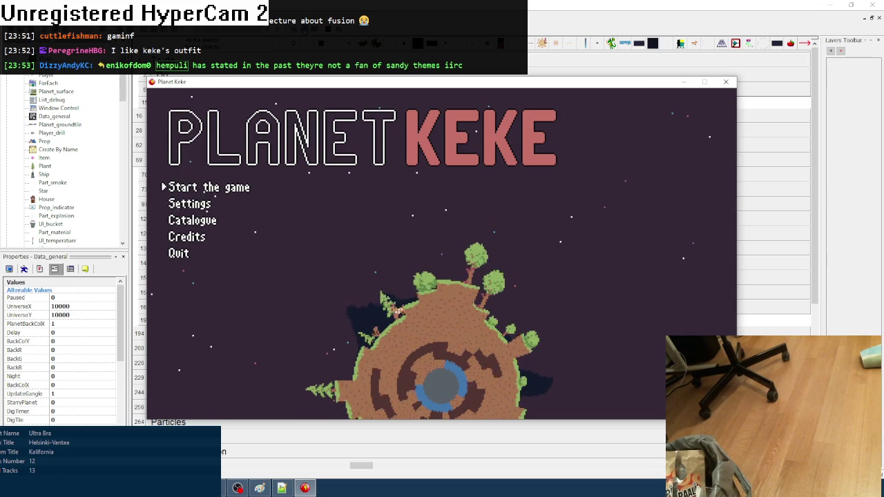
- Start the game from Slot 1, watch the faffas alerts, then close it and return to Notepad++
key(Return)
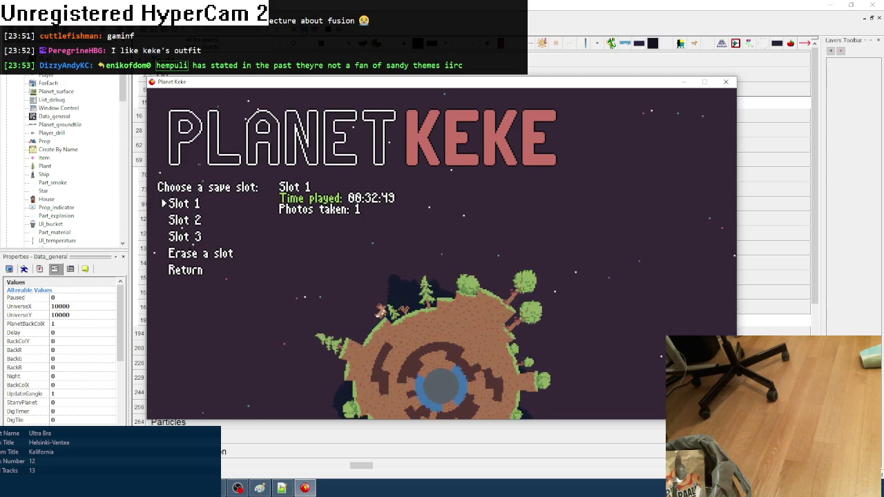
key(Return)
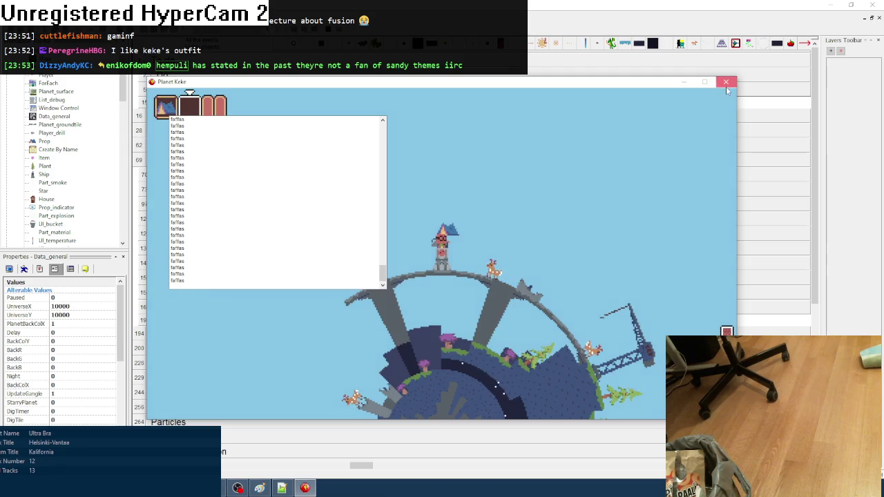
click(726, 81)
click(282, 488)
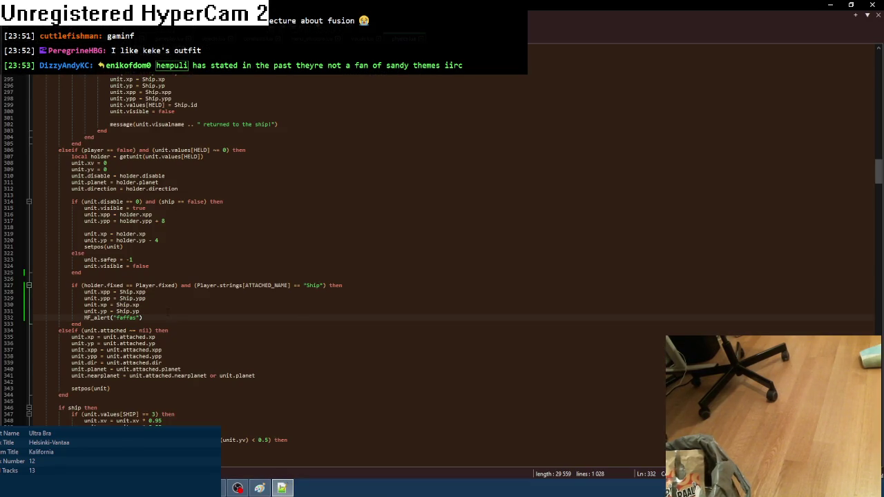
- Replace the MF_alert("faffas") line with MF_alert(unit.name) after unit.yp = Ship.yp
drag(142, 318, 31, 317)
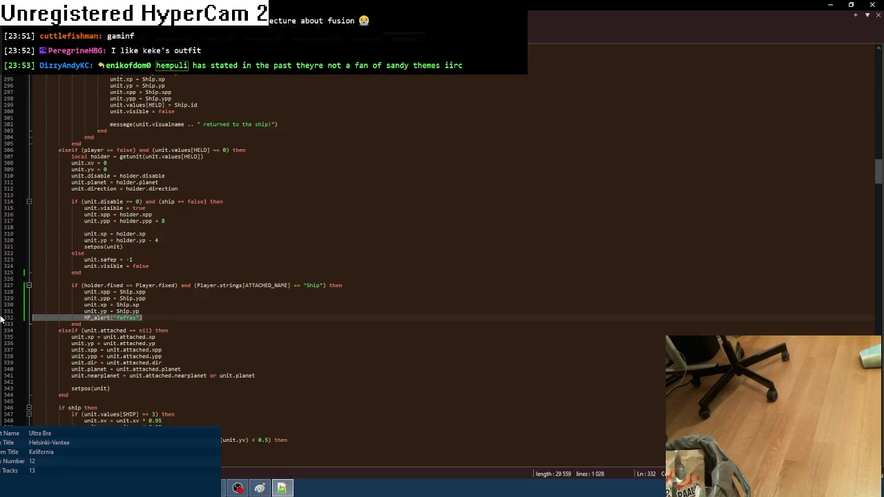
key(BackSpace)
scroll(2, 319, down, 2)
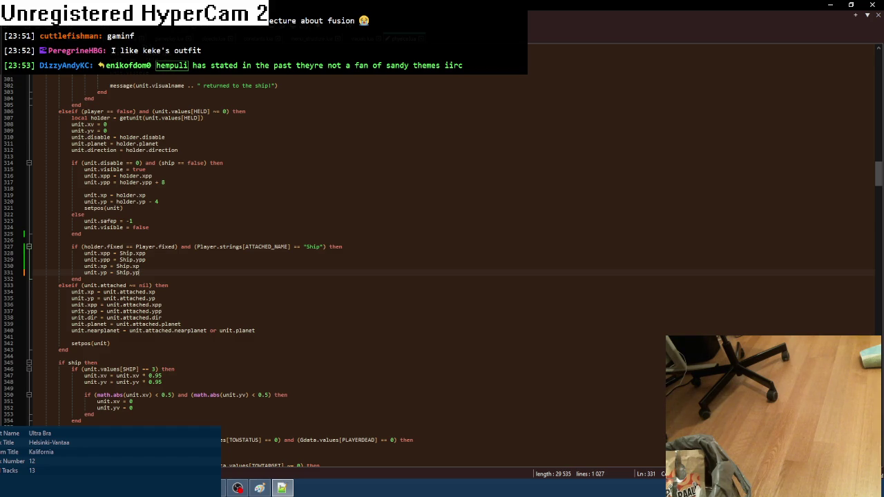
scroll(442, 265, up, 3)
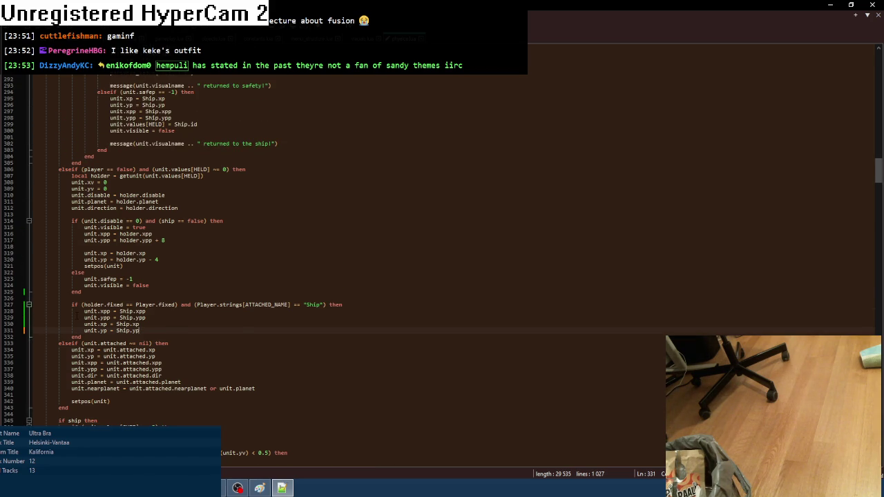
key(Return)
text(MF_)
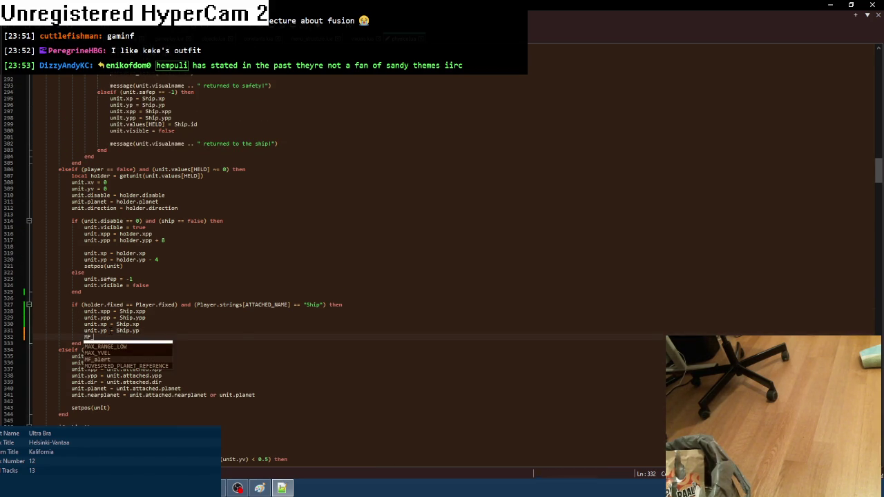
text(alert(uni)
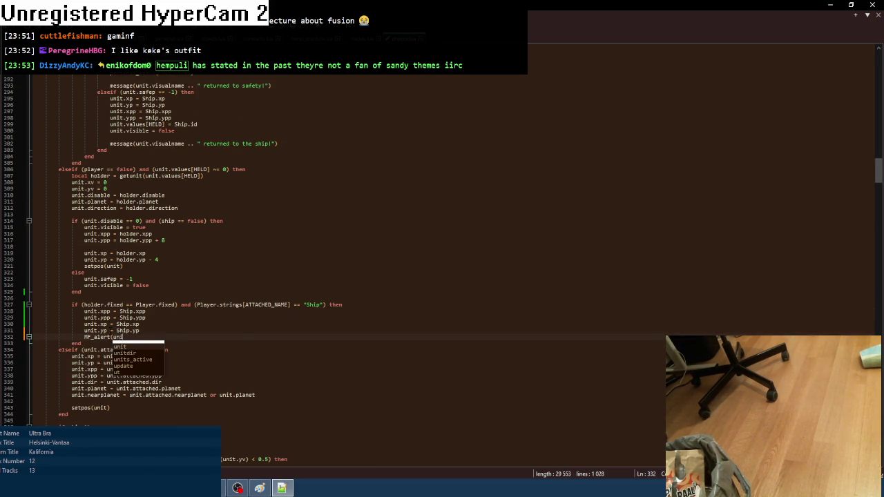
text(t.name))
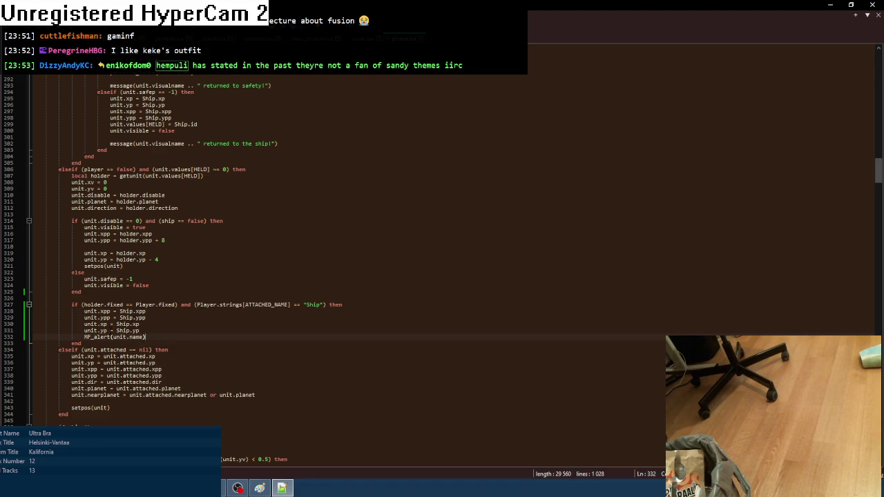
- Run Planet Keke, load a save slot to check the name alerts, then close it
key(F8)
key(Return)
key(Return)
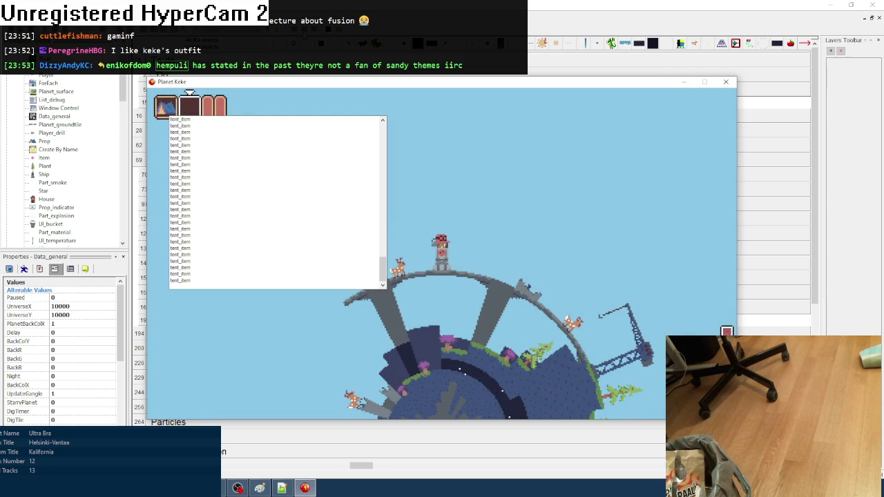
click(724, 82)
click(281, 488)
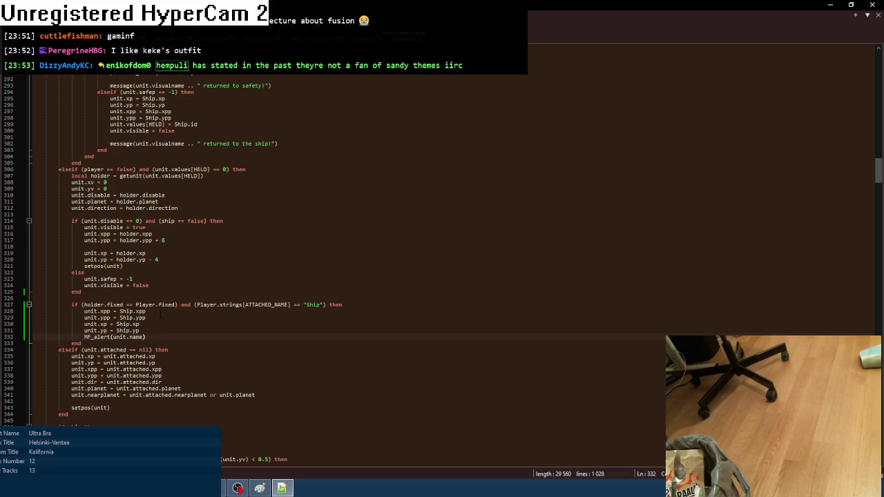
- Replace the name alert with the lines unit.x = Ship.x and unit.y = Ship.y
key(shift+Home)
key(BackSpace)
text(unit.x )
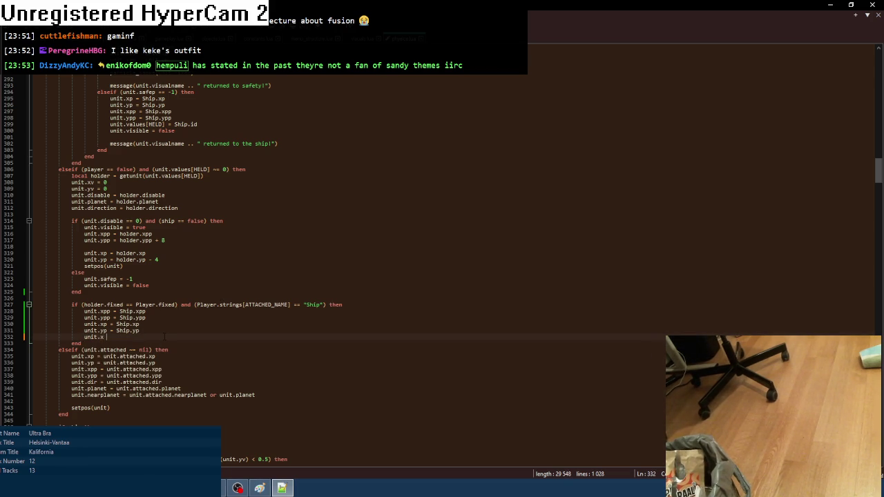
text(= Ship.x)
key(ctrl+d)
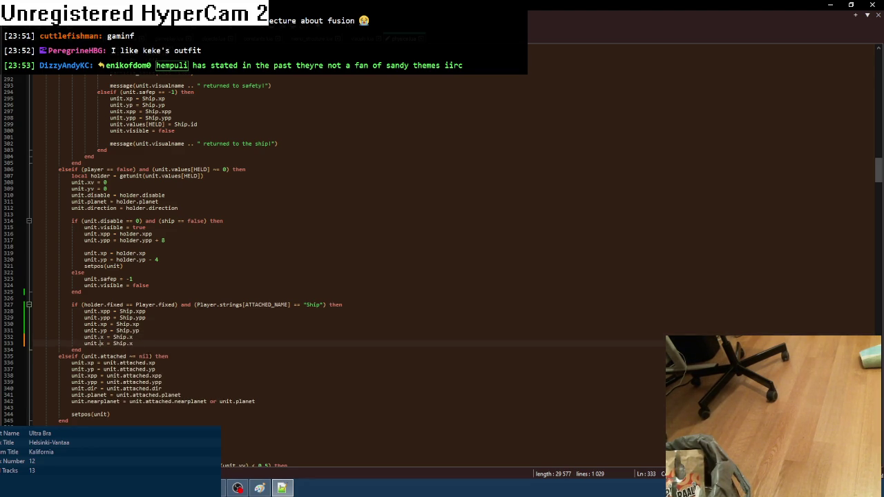
key(BackSpace)
text(y)
scroll(442, 269, down, 9)
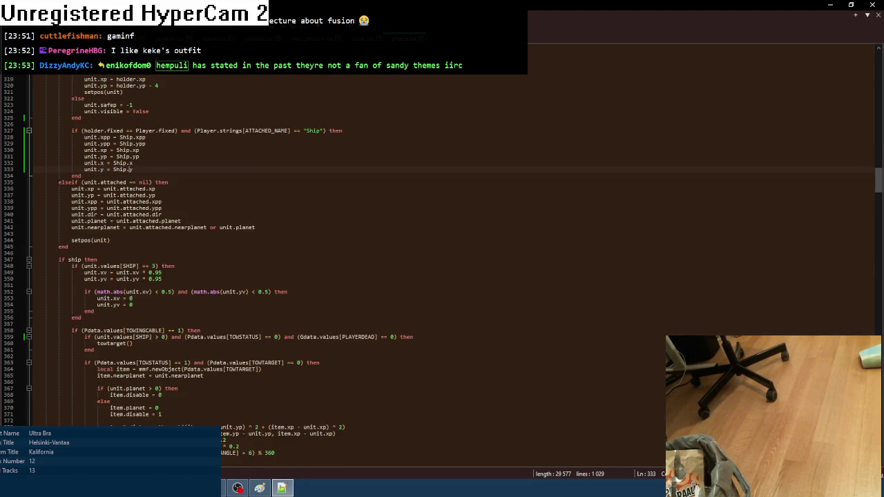
- Play-test Planet Keke to check the position copy, then close the game
key(alt+Tab)
key(F8)
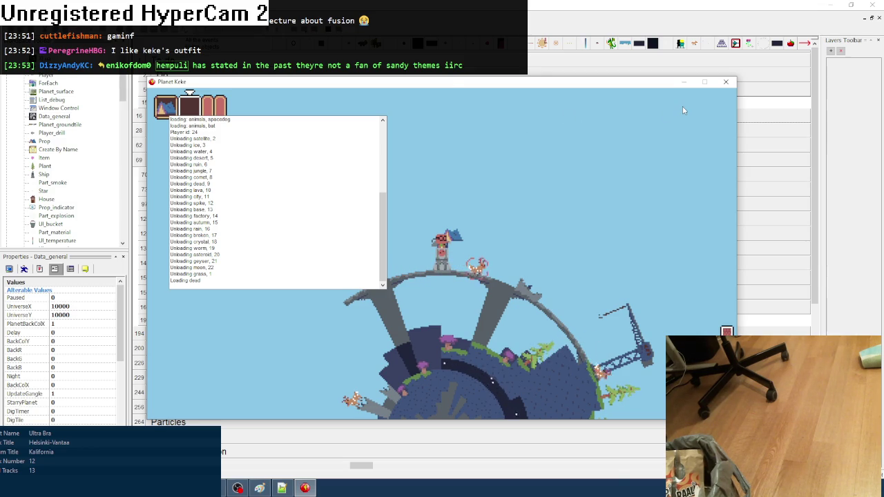
click(725, 81)
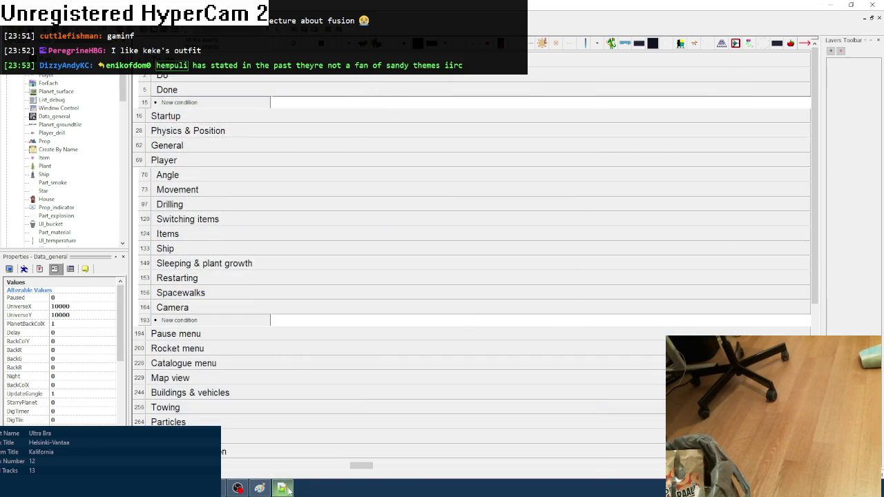
- Insert setpos(unit) on a new line after unit.y = Ship.y in the Ship block
click(281, 488)
scroll(202, 292, up, 3)
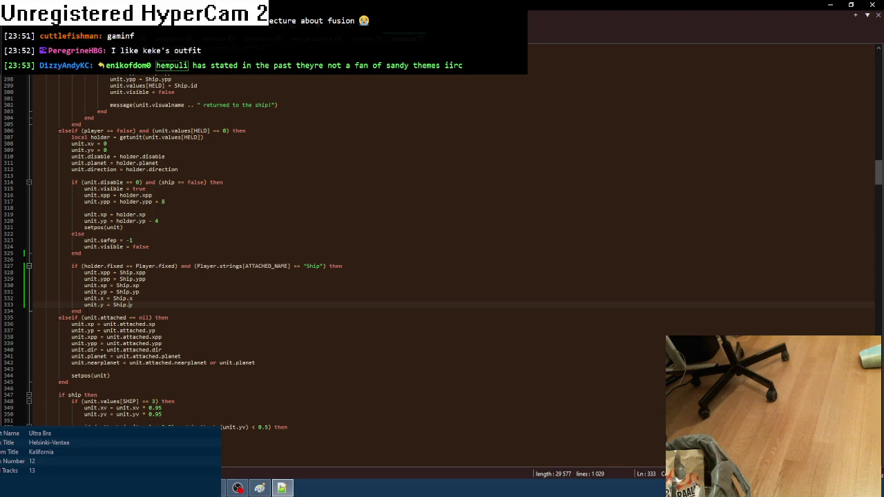
mouse_move(81, 310)
mouse_down()
mouse_move(41, 279)
mouse_move(38, 259)
mouse_up()
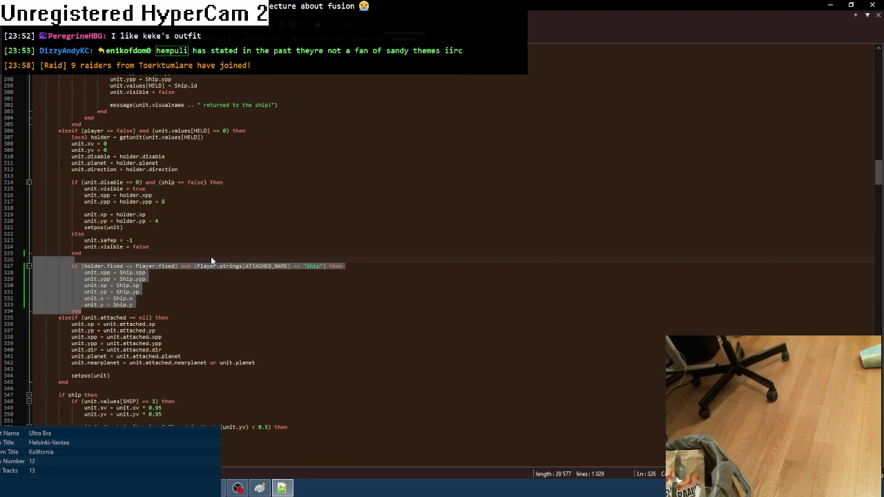
click(173, 304)
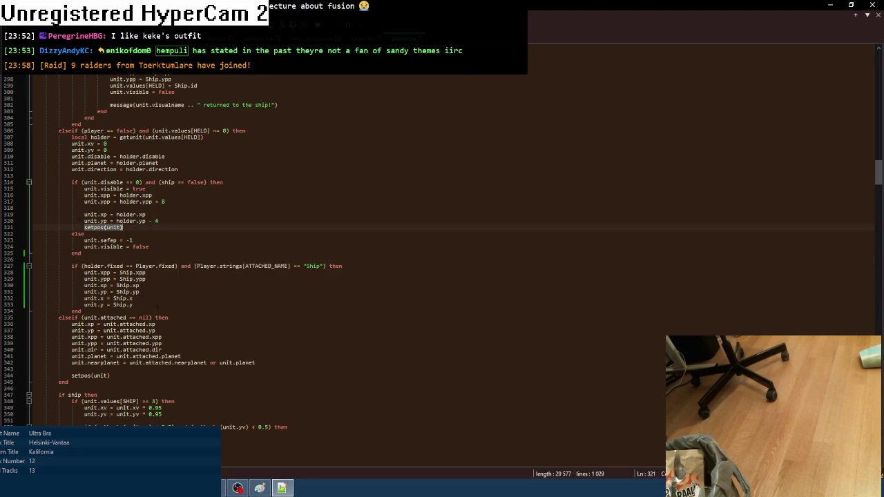
key(Return)
text(setpos(unit))
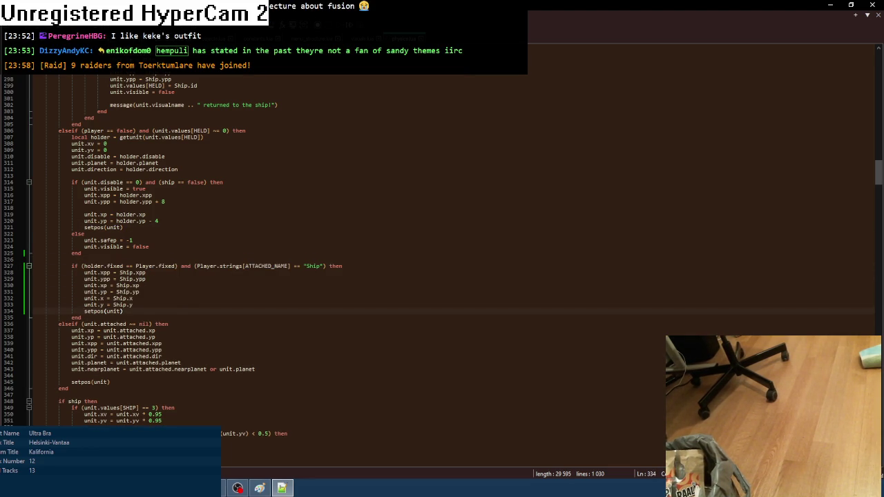
key(alt+Tab)
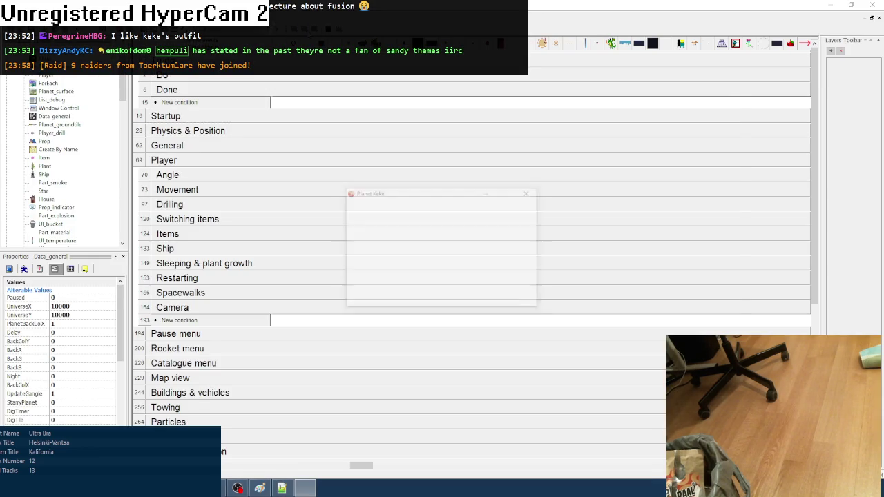
key(F8)
key(Return)
key(Return)
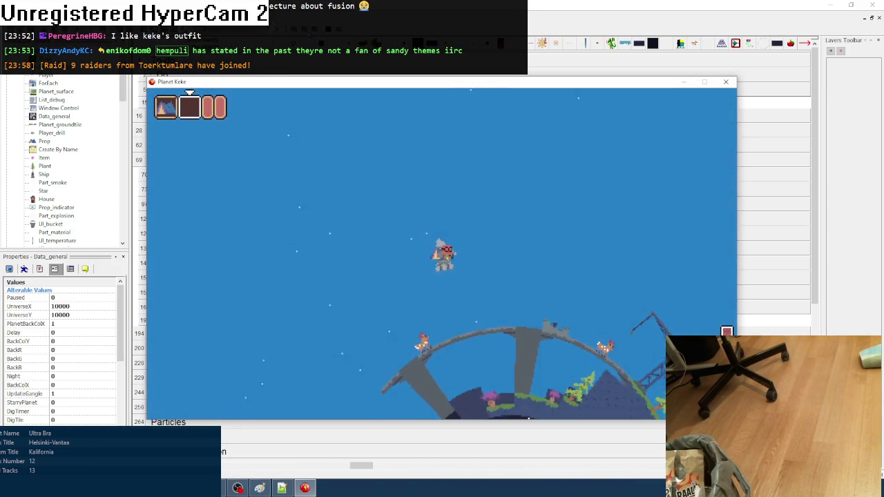
key(Right)
key(Up)
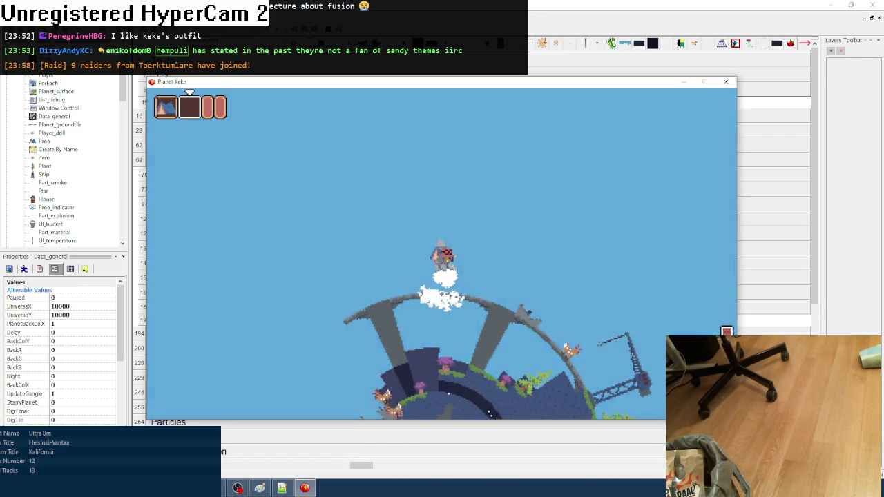
key(Right)
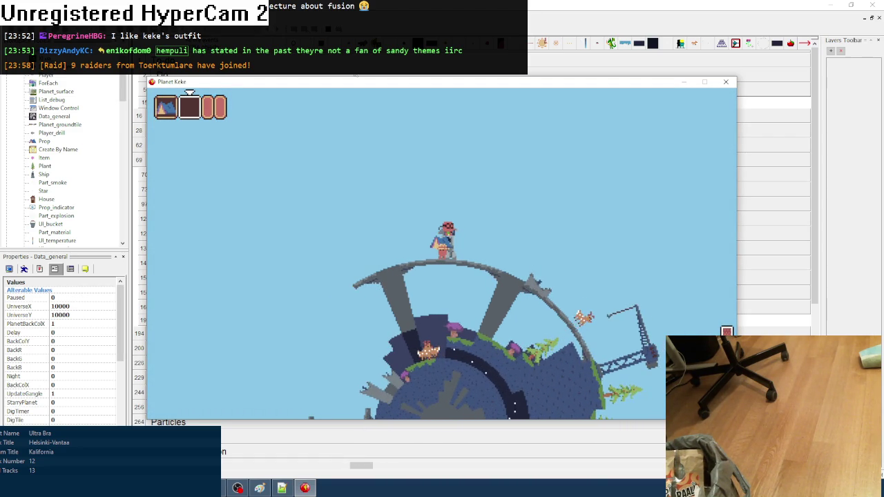
click(729, 86)
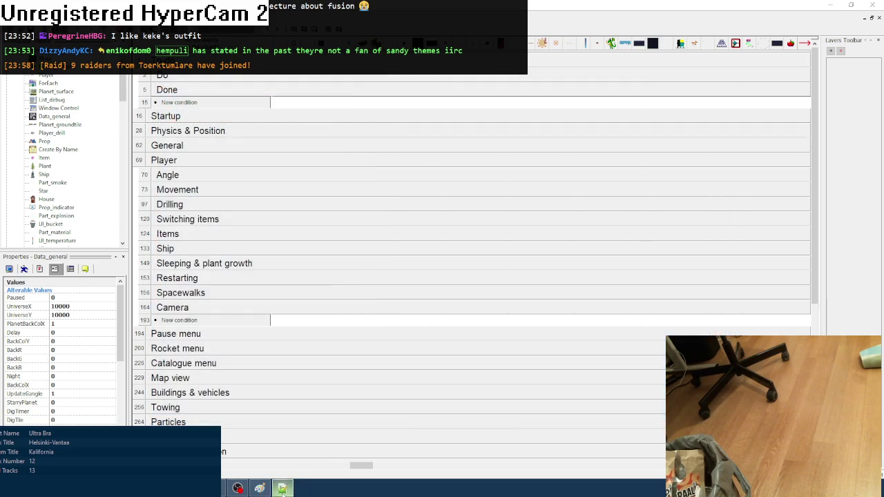
- Delete the unit.x = Ship.x and unit.y = Ship.y lines from the Ship block
click(282, 488)
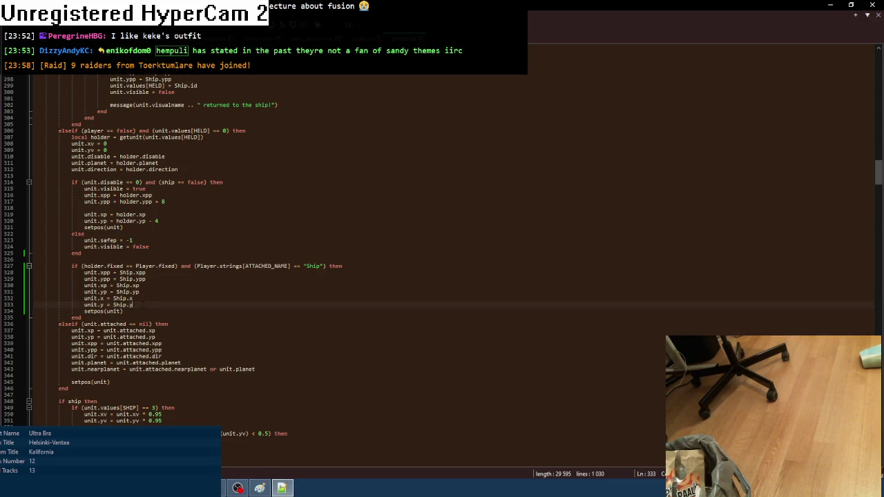
drag(14, 298, 14, 306)
key(Delete)
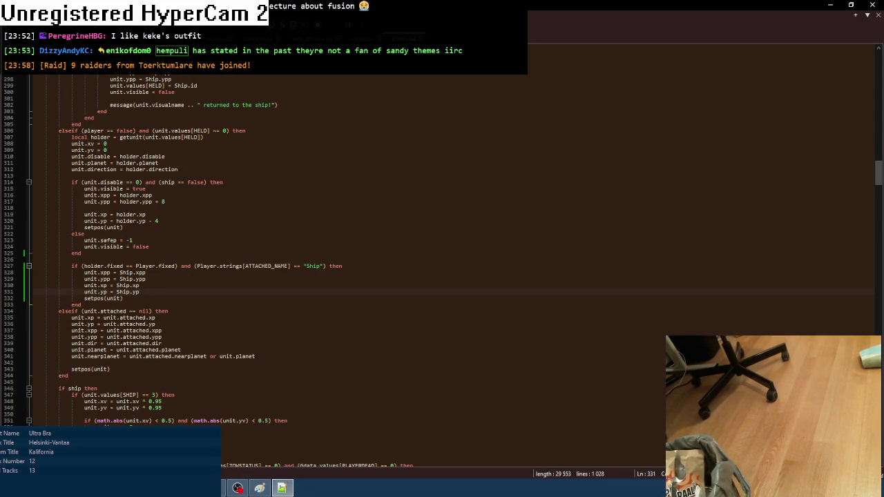
- Run the game from Fusion, fly the rocket off the ring, then close it
key(alt+Tab)
key(F8)
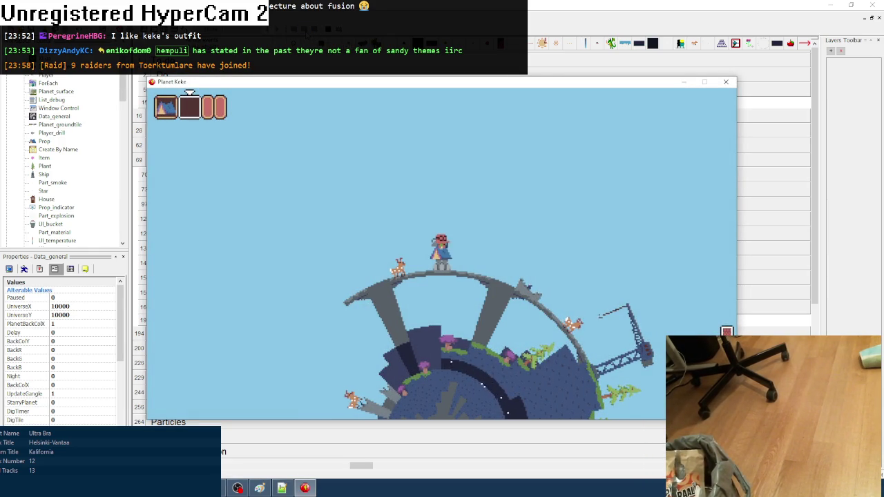
key(Up)
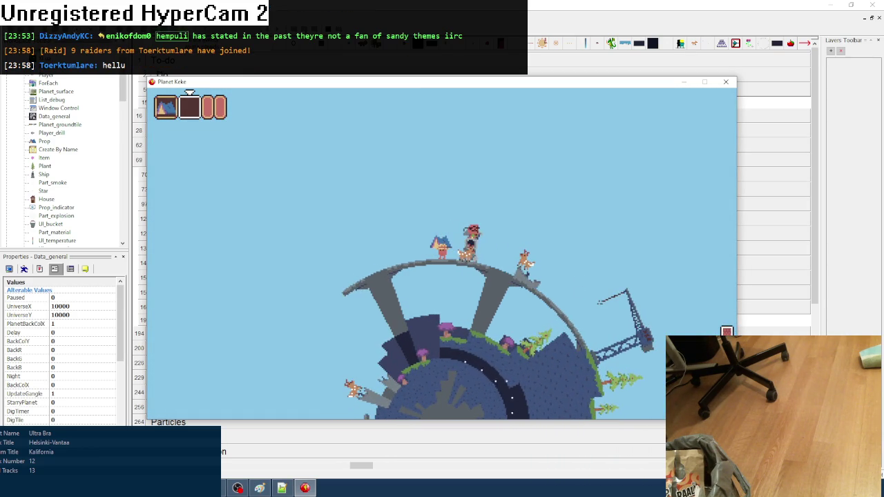
click(726, 82)
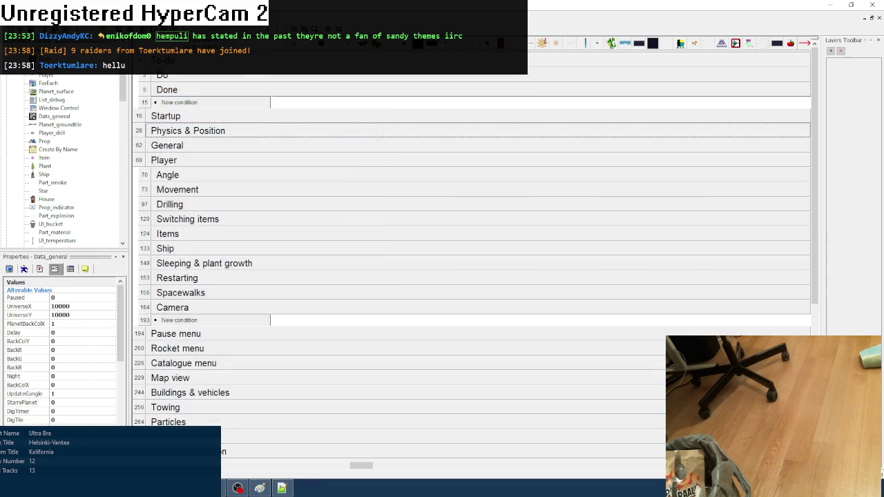
- Delete the Always event in the End-of-frame group and run another rocket flight test
click(292, 488)
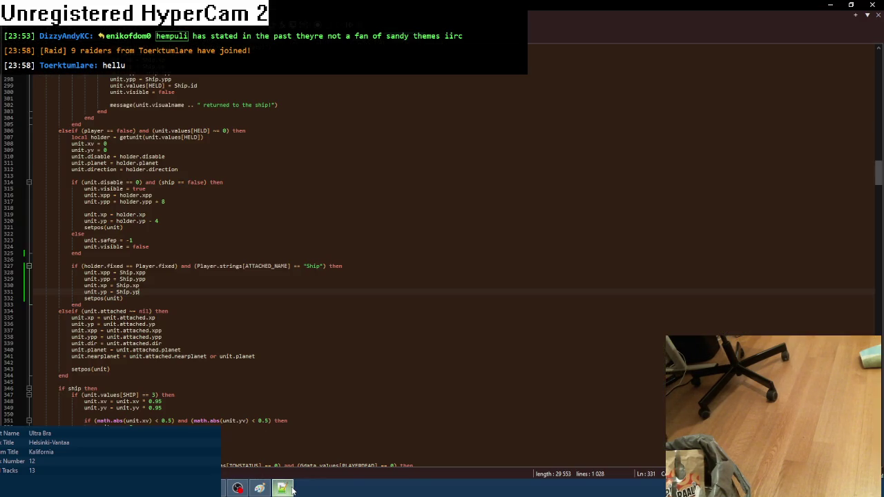
key(alt+Tab)
scroll(247, 364, down, 10)
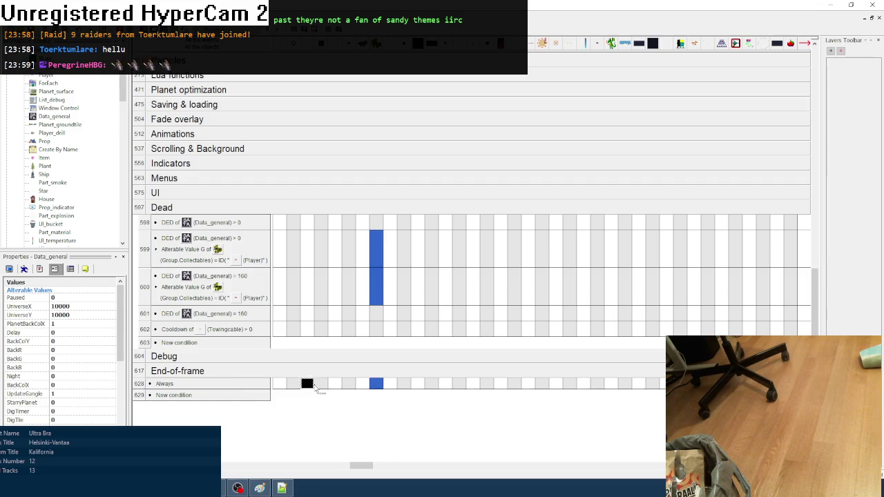
key(F7)
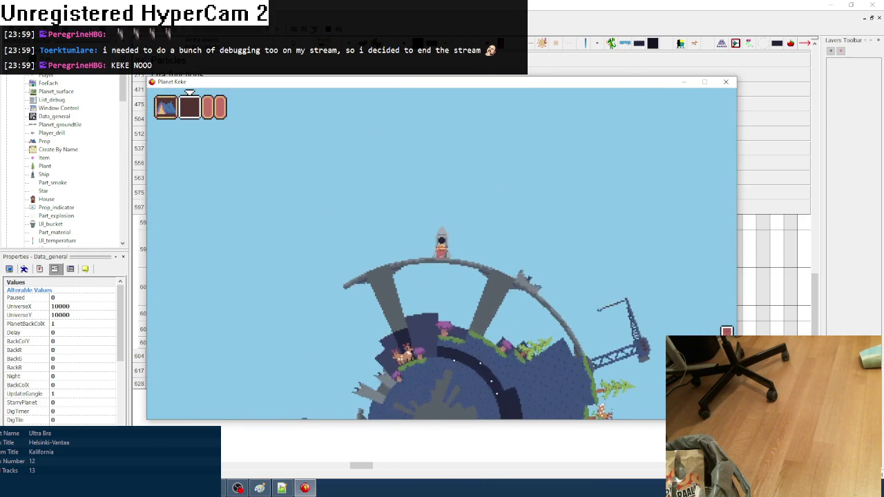
click(726, 81)
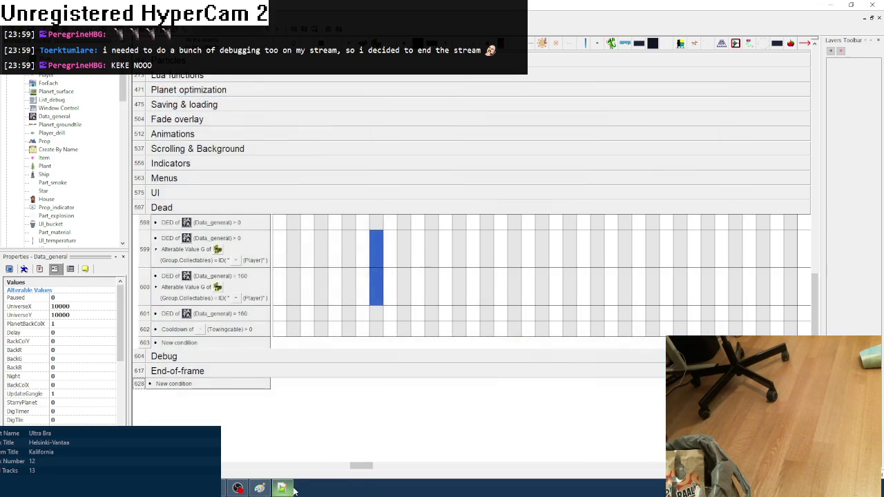
- Check the Paint to-do list, open the Do notes comment, and relaunch the game
click(293, 489)
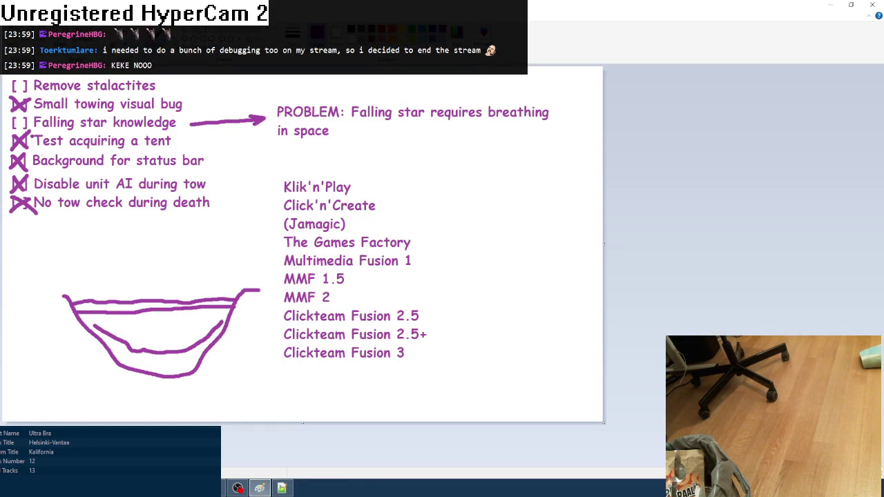
key(alt+Tab)
key(ctrl+Tab)
key(ctrl+Tab)
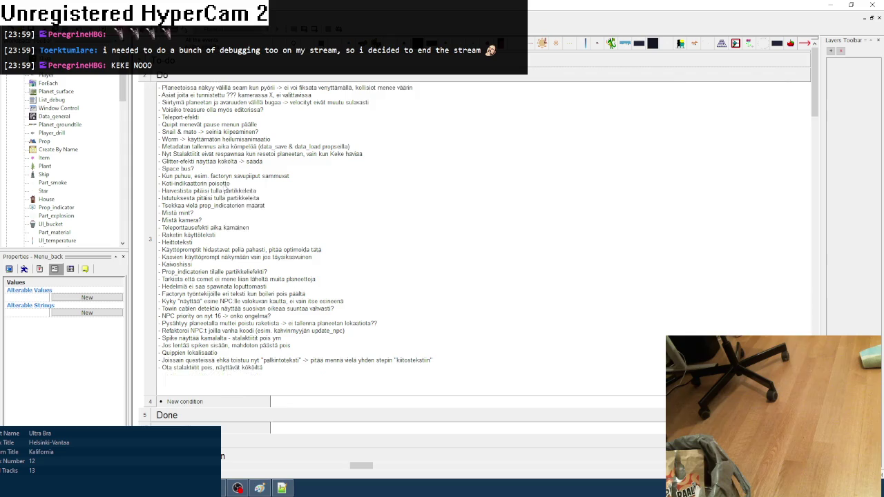
double_click(225, 190)
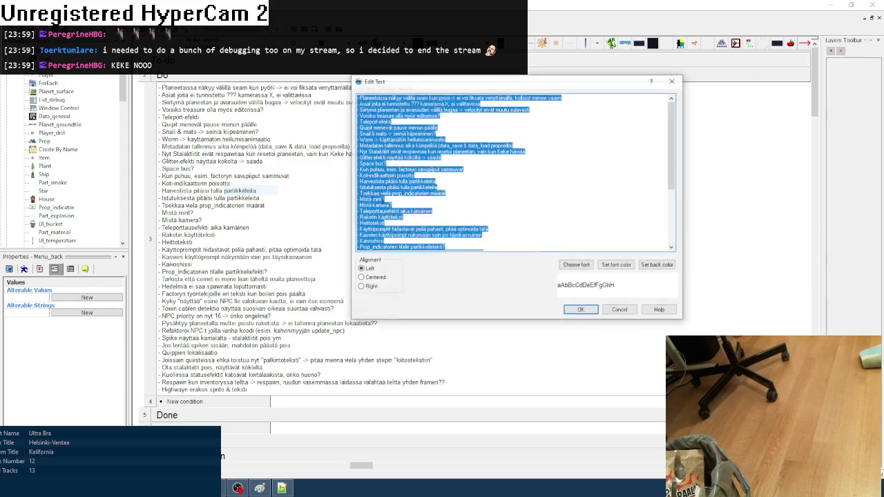
key(F8)
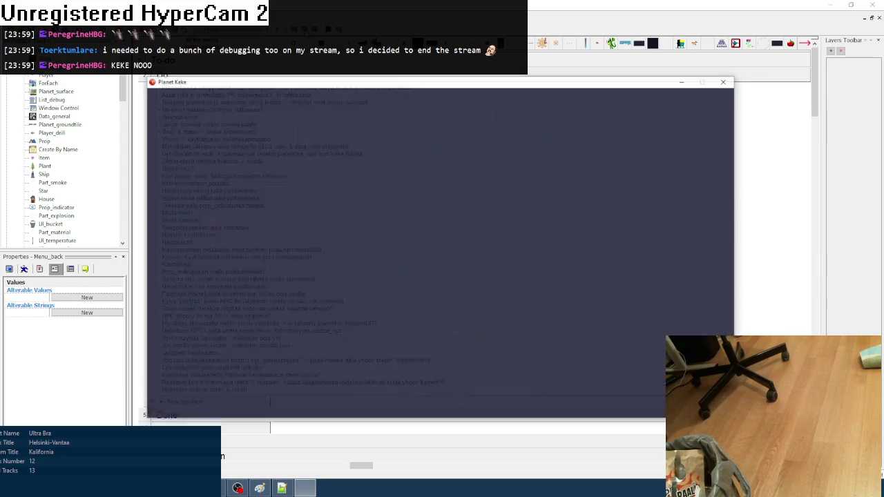
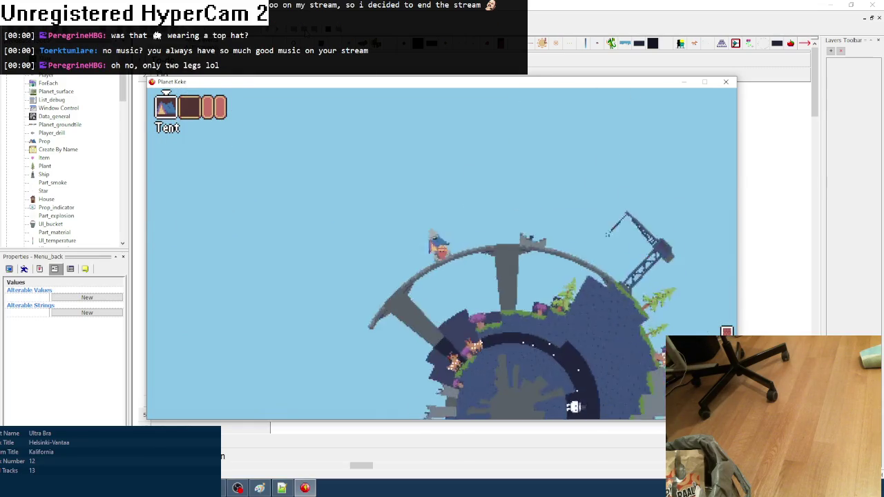
- Close the running Planet Keke game and return to the event editor's to-do comments
click(725, 81)
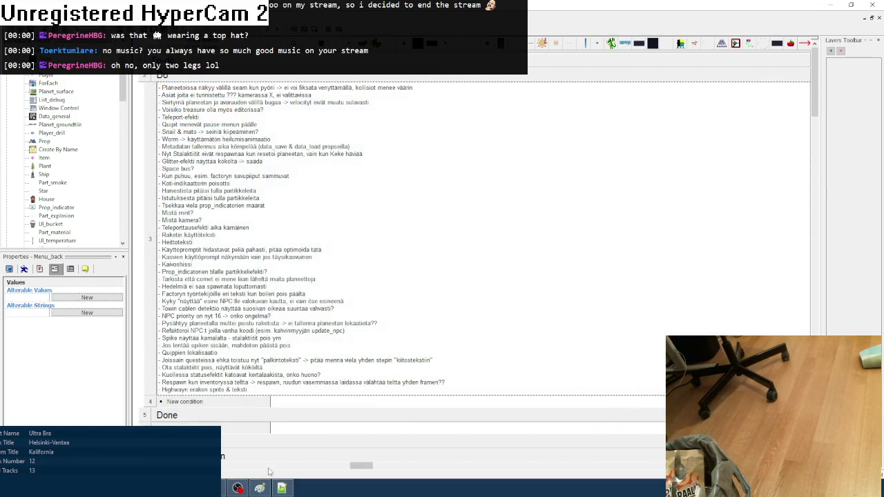
click(260, 488)
key(alt+Tab)
- Delete the finished respawn task line from the Do comment
right_click(285, 301)
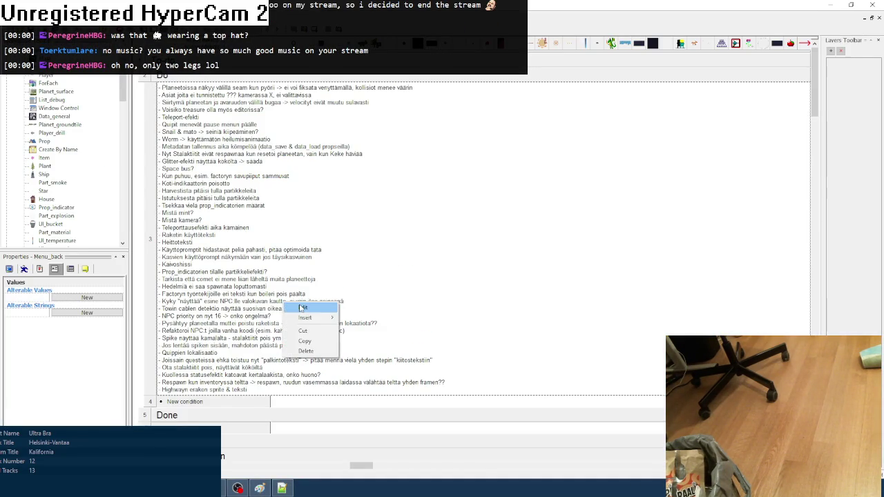
click(303, 307)
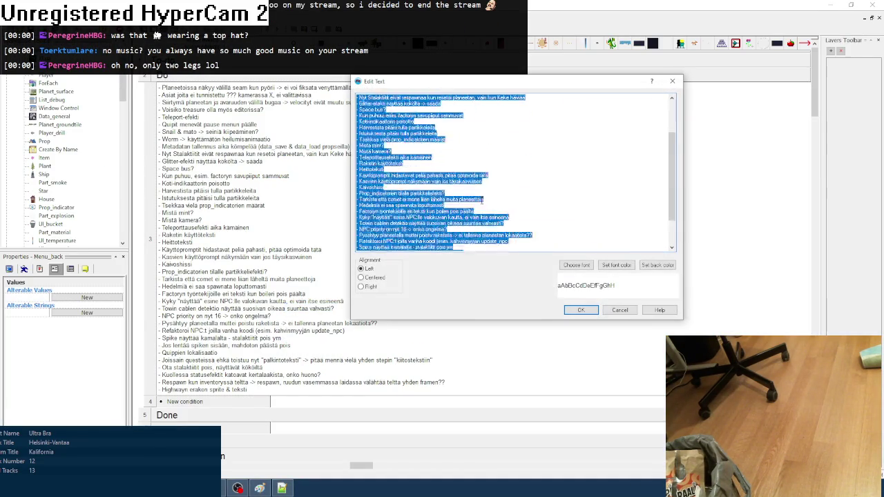
click(607, 239)
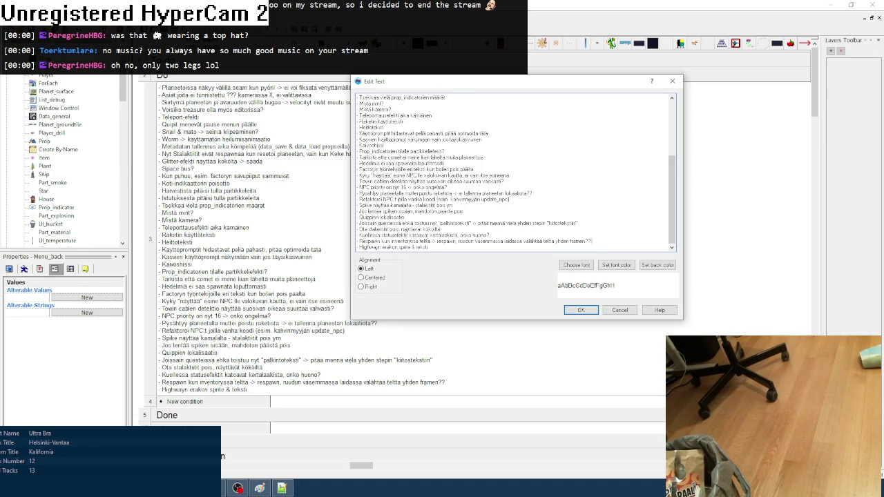
drag(598, 241, 376, 241)
key(Delete)
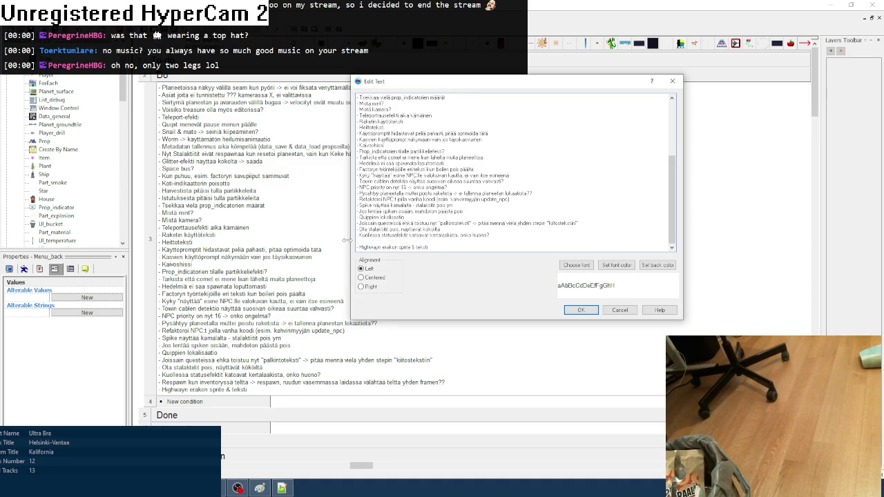
click(574, 307)
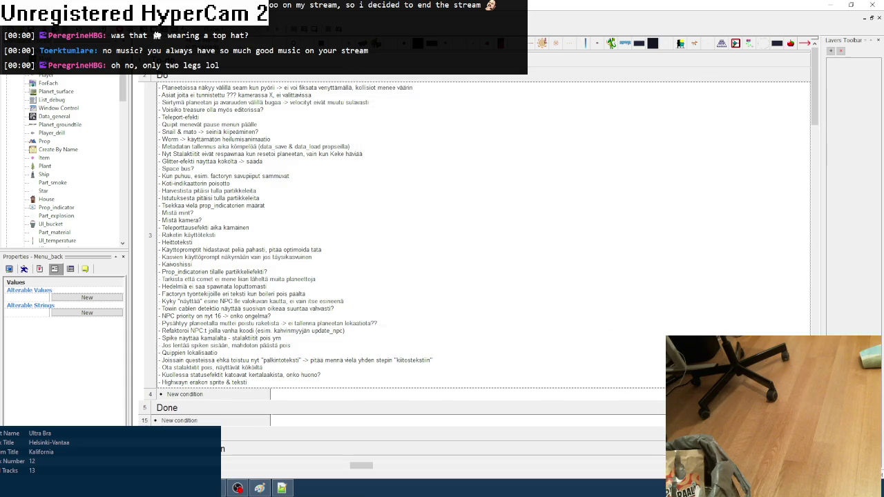
- Log the completed stalactite items in the Done comment, then clear foobar2000's playlist
scroll(178, 99, down, 5)
scroll(177, 99, down, 10)
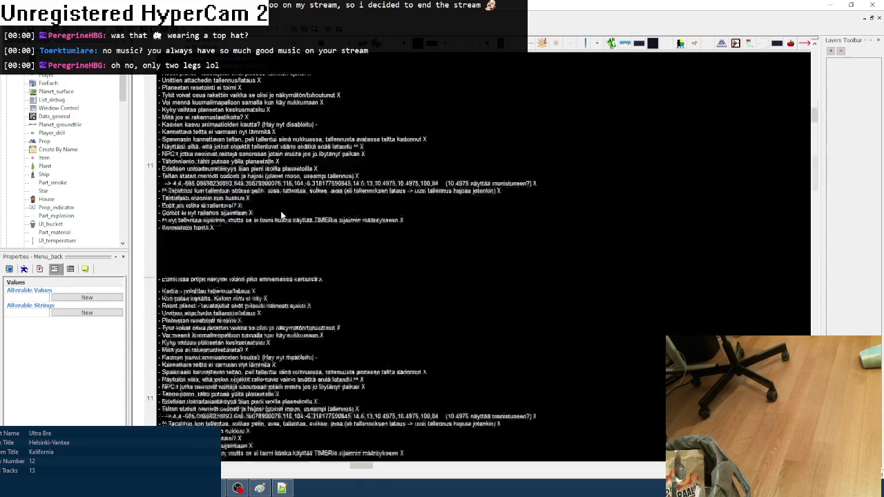
right_click(251, 97)
click(266, 103)
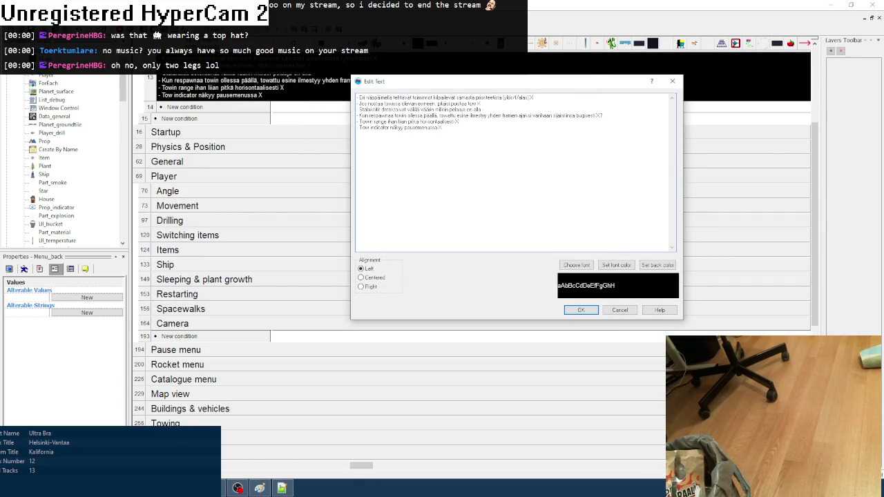
click(577, 311)
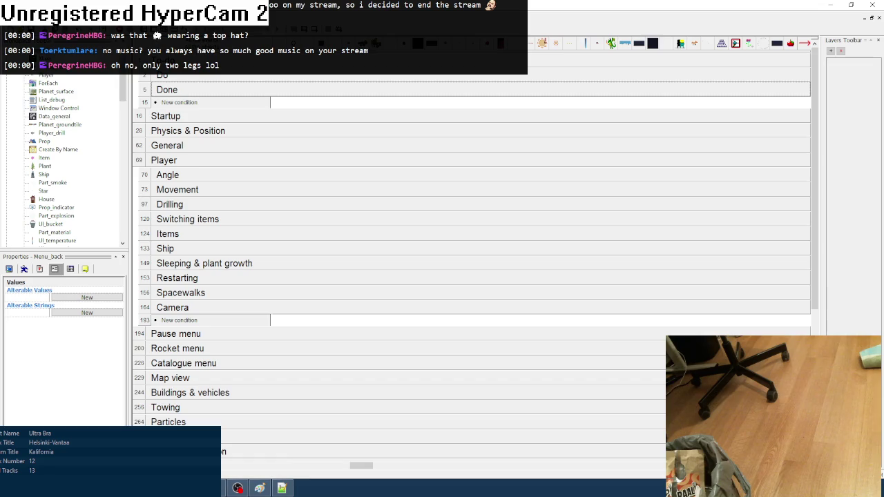
key(alt+Tab)
key(Delete)
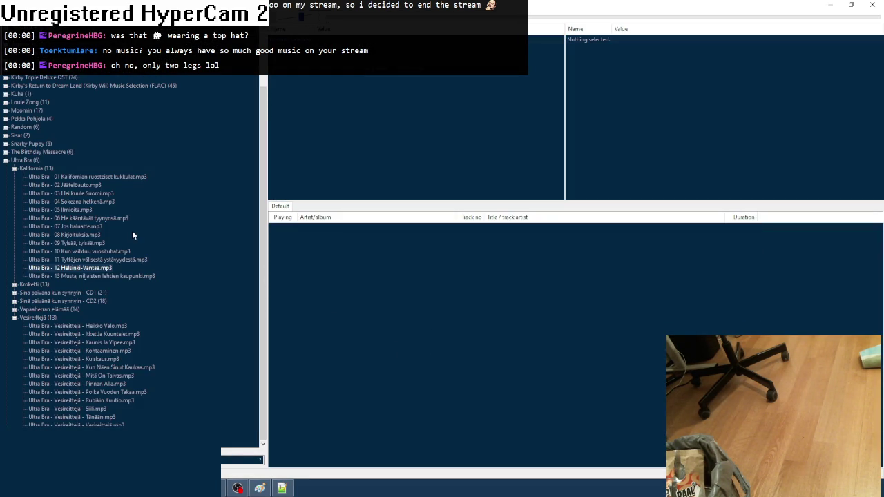
- Add Ultra Bra tracks 11 and 09 from the library to the foobar2000 playlist
drag(103, 260, 313, 249)
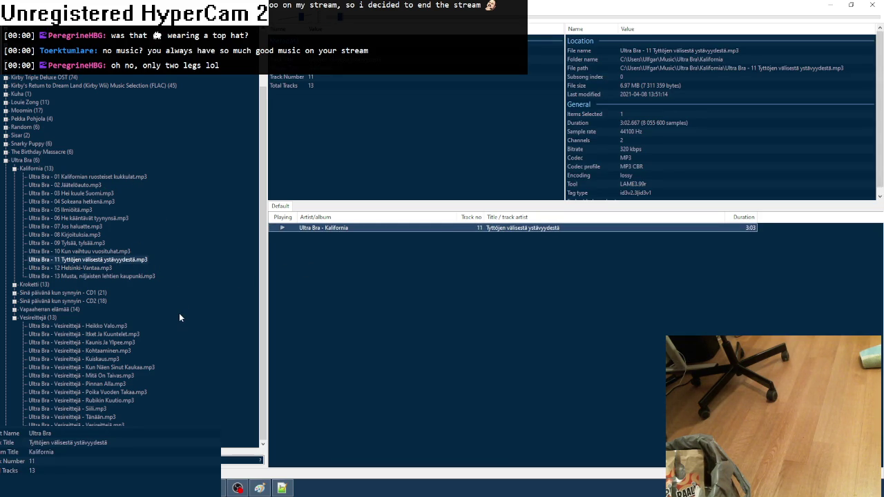
click(283, 488)
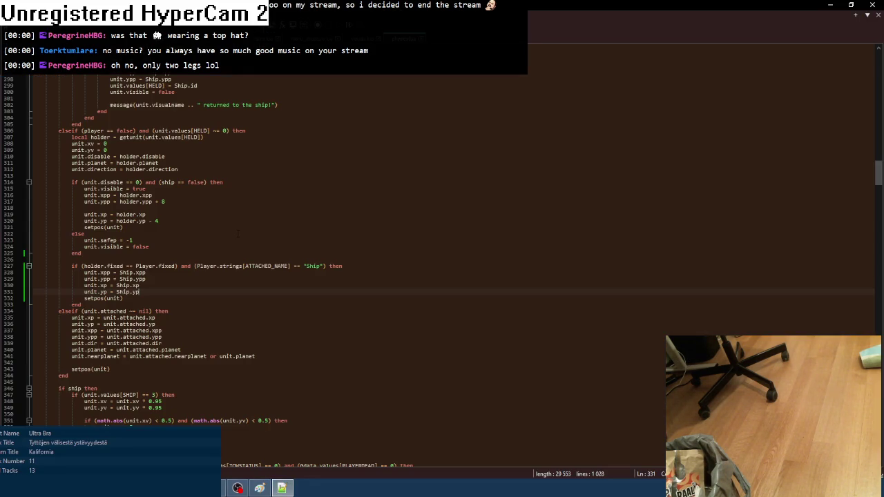
key(alt+Tab)
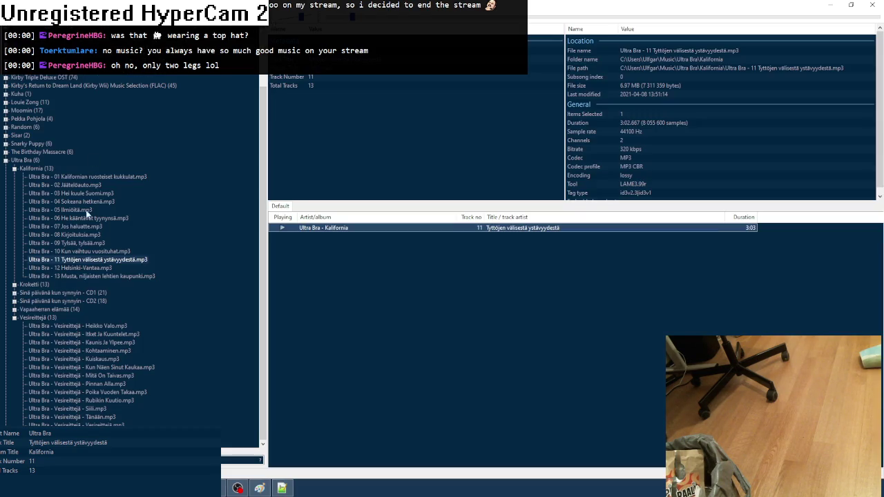
drag(79, 240, 355, 375)
- Glance at Notepad++ and the to-do drawing, then open planet_maker's Frame 1 in Fusion
click(281, 488)
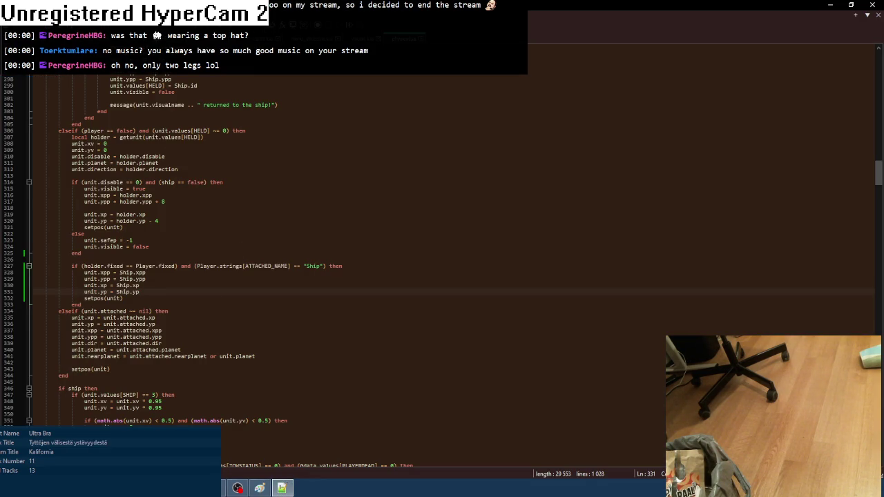
click(266, 492)
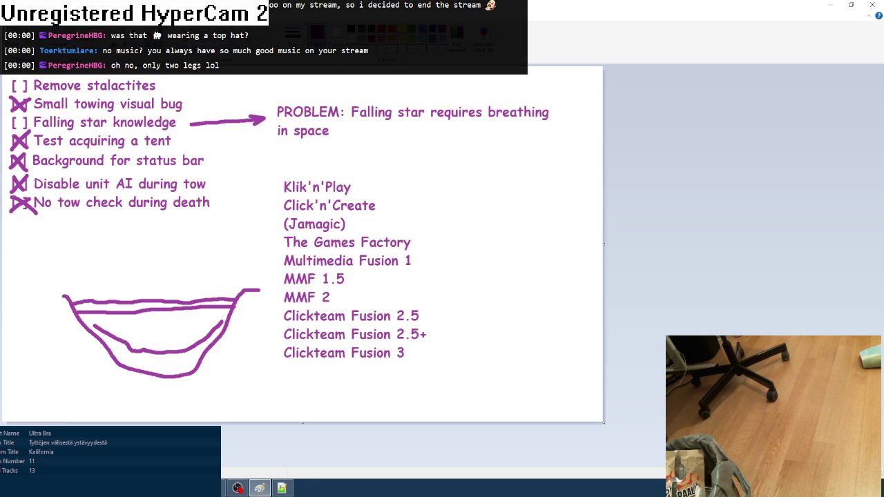
key(alt+Tab)
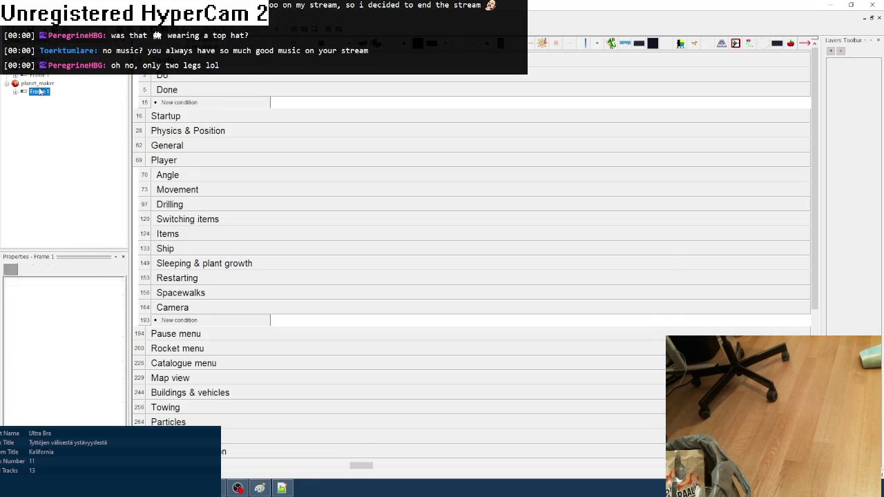
double_click(39, 91)
- Test-run the planet maker frame with F7 and inspect tile positions on the ice map
key(F7)
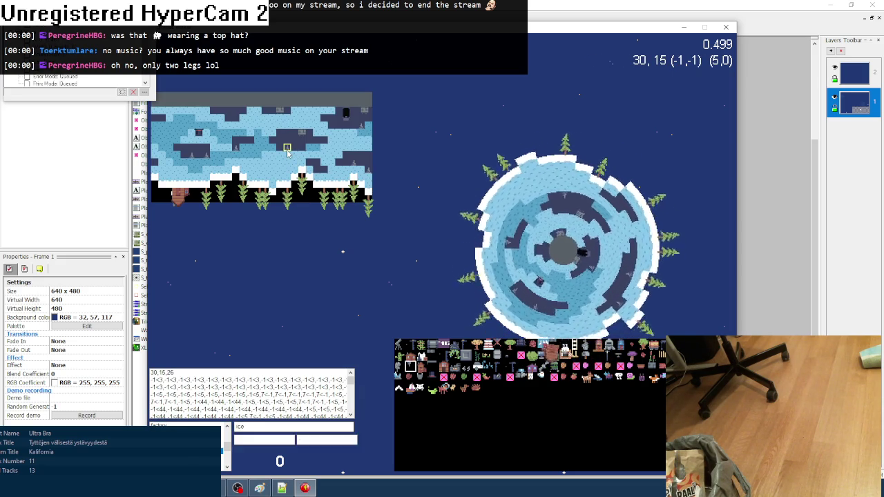
click(354, 168)
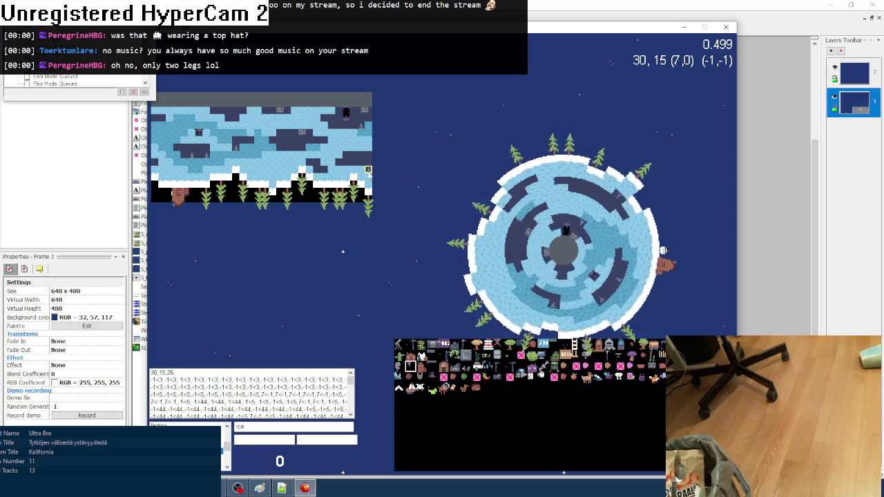
click(359, 132)
click(360, 129)
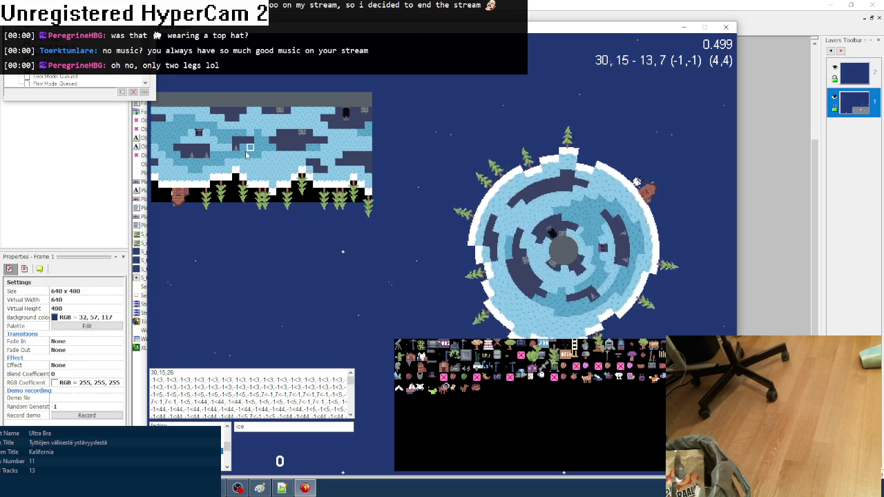
click(205, 155)
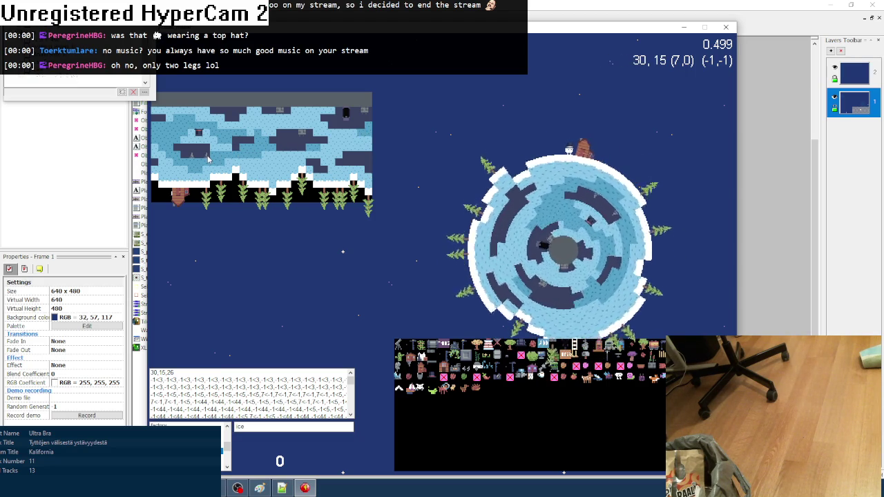
click(192, 155)
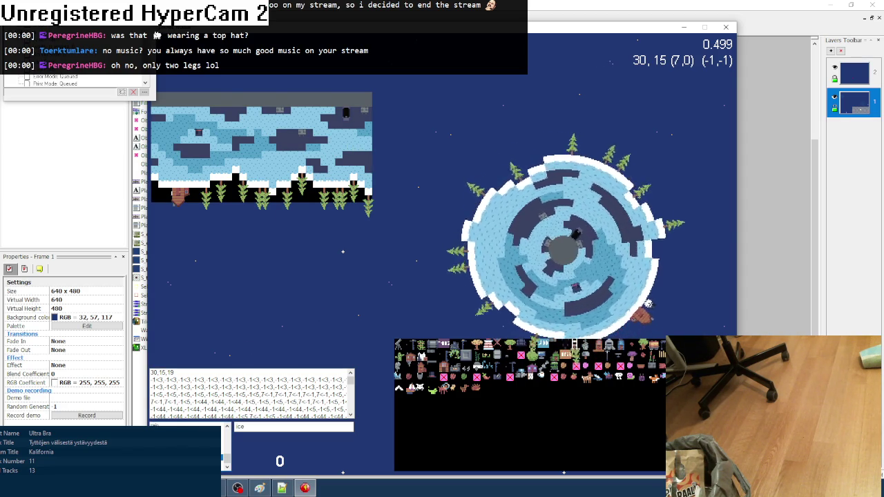
- Cycle through the spike, autumn, geyser, jungle and ring levels, then close the test window
key(Right)
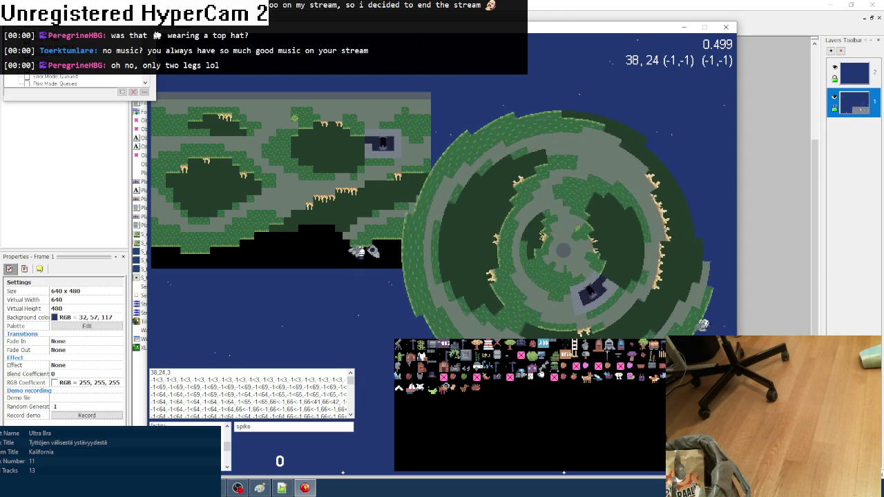
key(Page_Down)
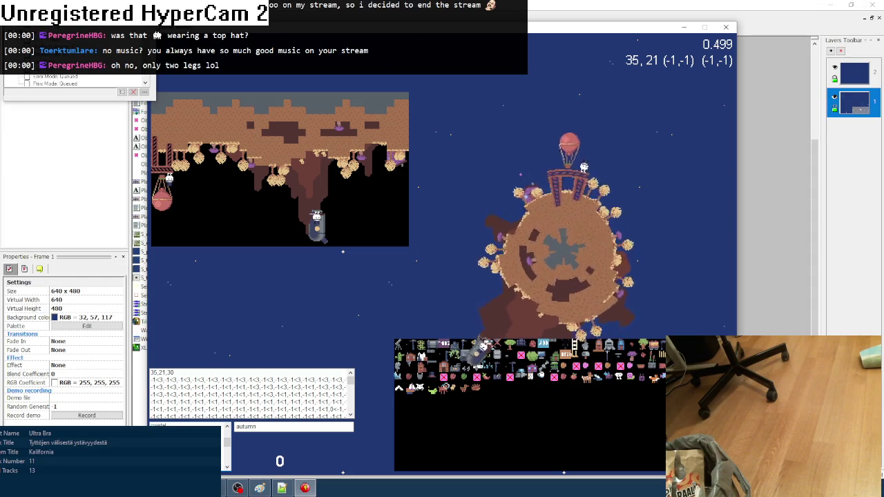
key(Page_Down)
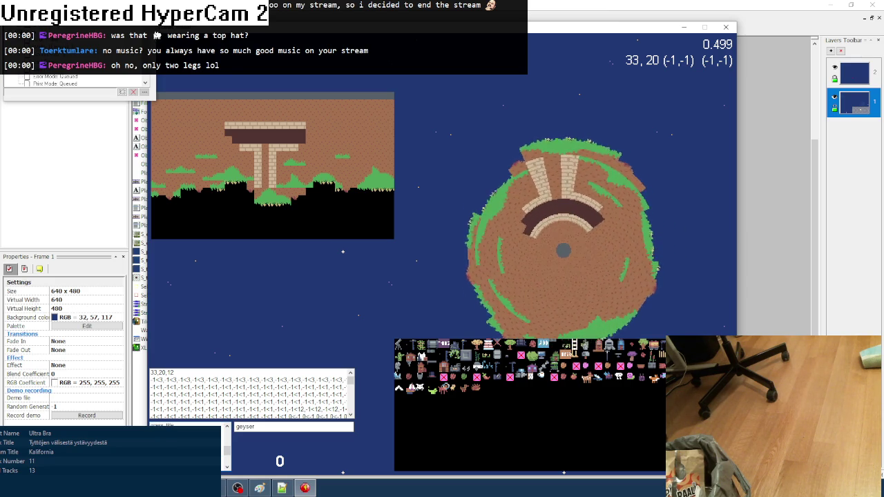
key(Page_Up)
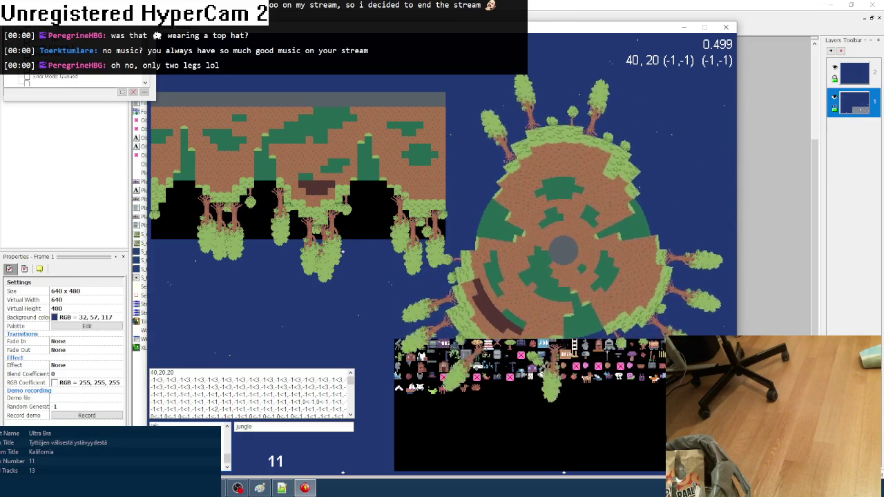
key(Right)
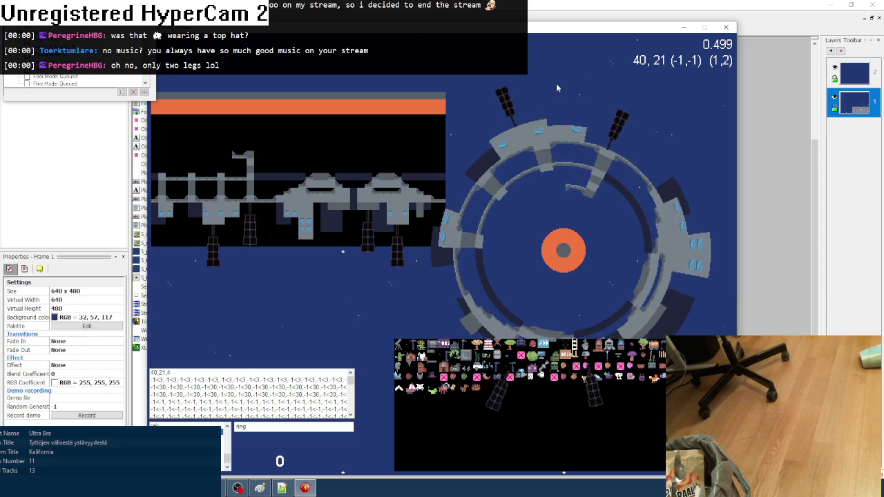
key(Escape)
click(259, 487)
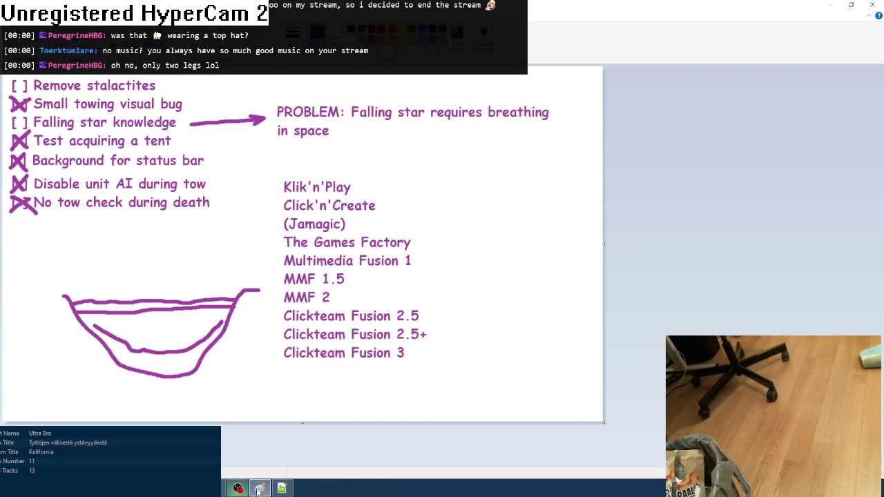
- Switch Notepad++ to the other open Lua prop file and scroll through it
click(281, 487)
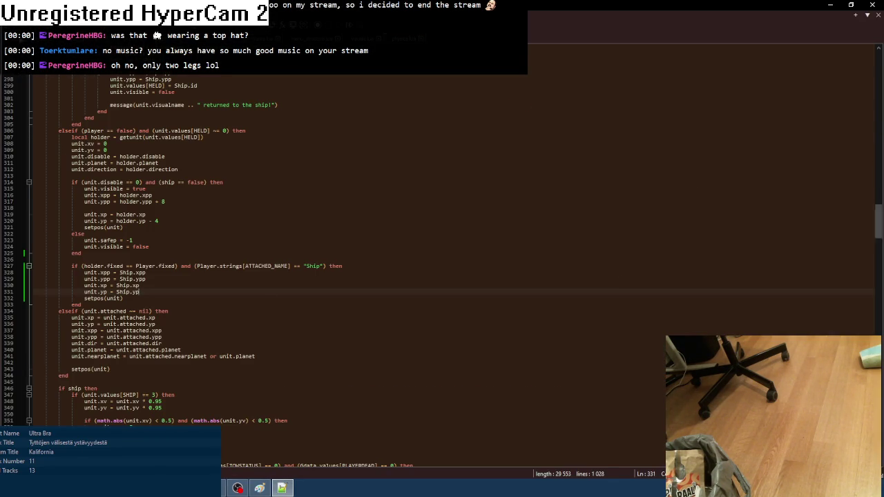
key(ctrl+Tab)
scroll(216, 332, up, 17)
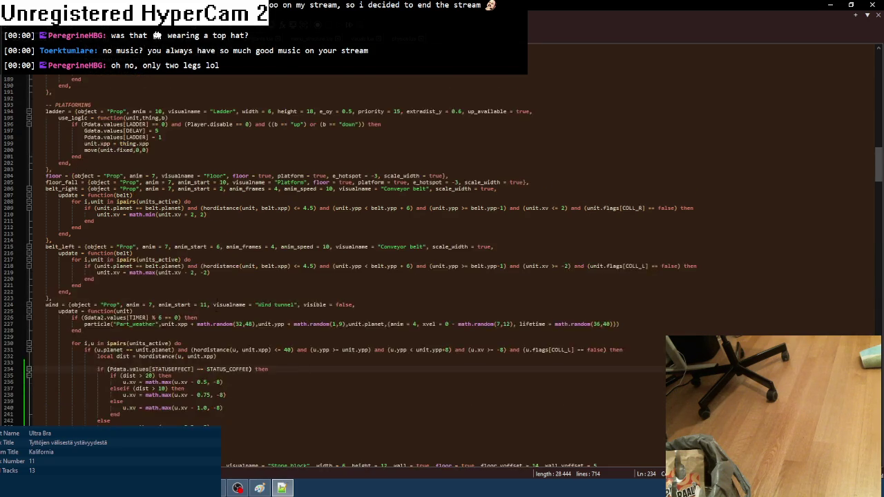
scroll(216, 332, up, 17)
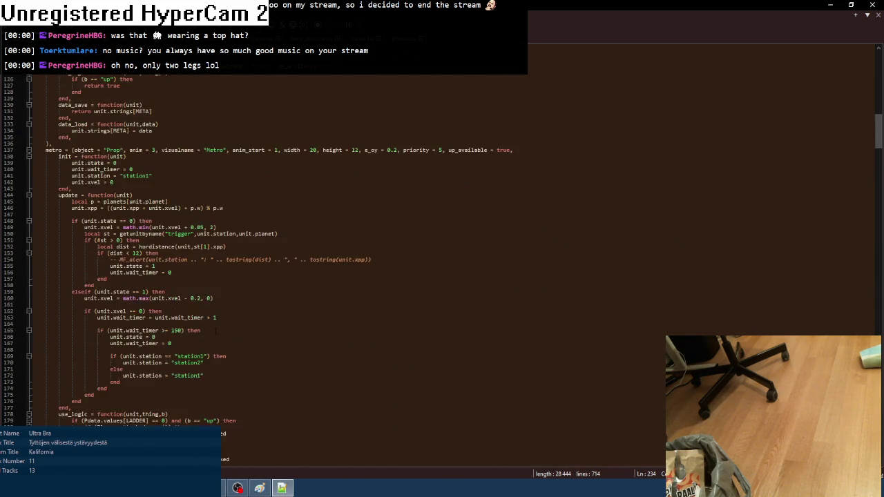
scroll(216, 332, up, 12)
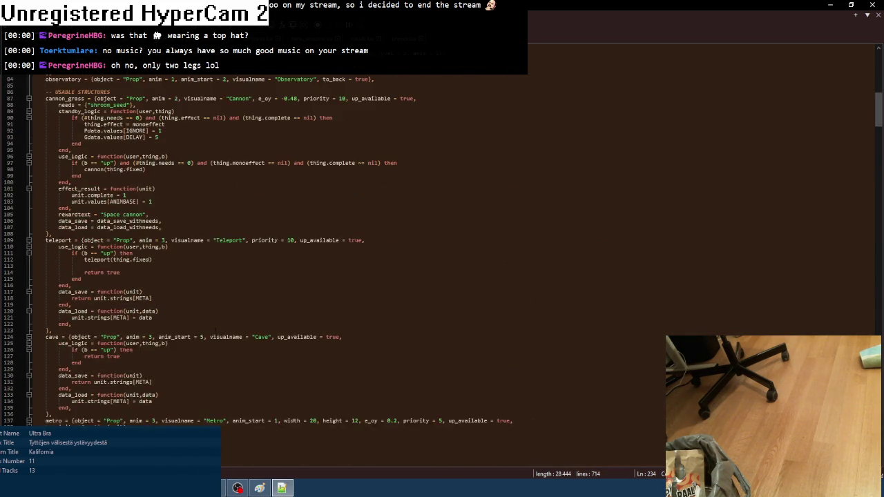
scroll(216, 332, down, 20)
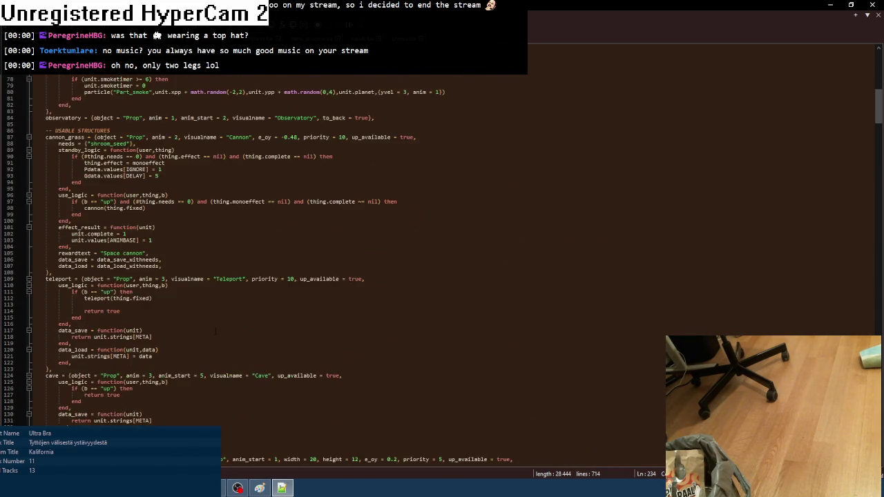
scroll(216, 332, down, 20)
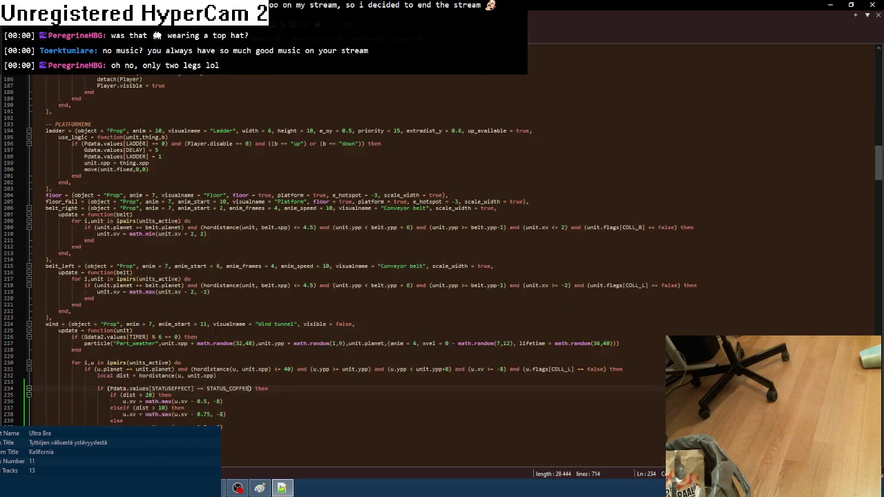
scroll(216, 332, down, 20)
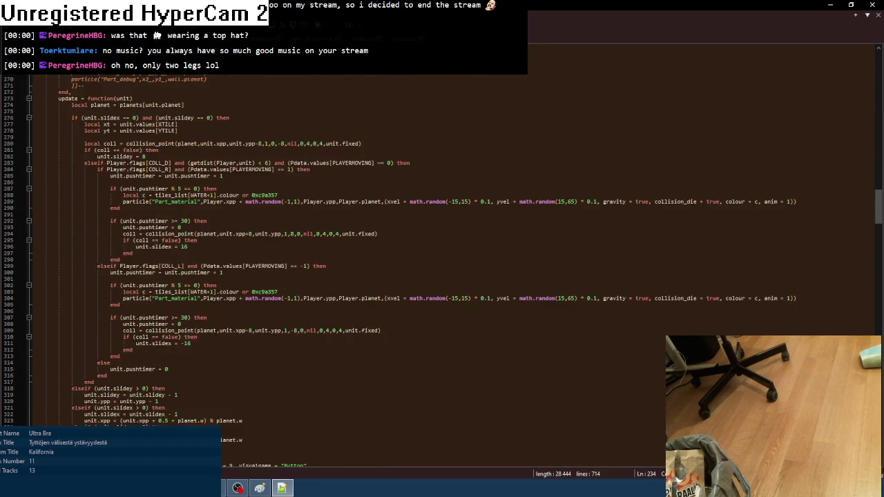
- Select the stalactite_spawner and stalactite definitions near line 353
scroll(216, 332, up, 2)
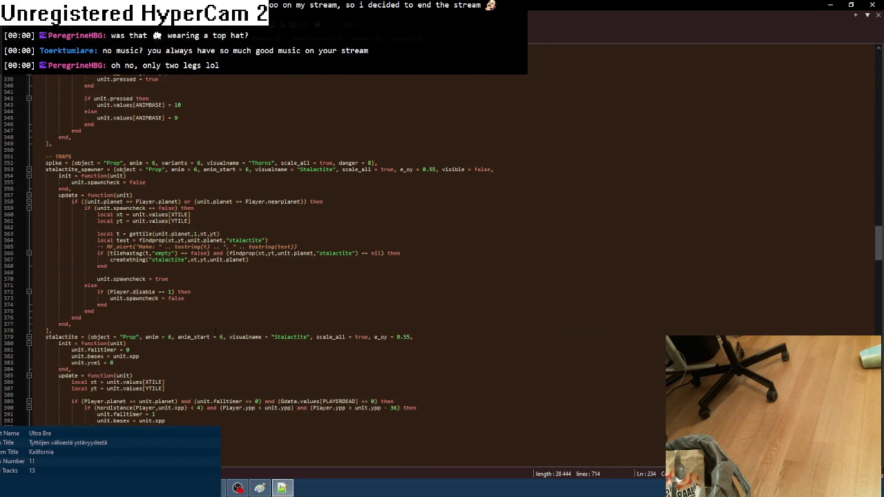
scroll(216, 332, down, 3)
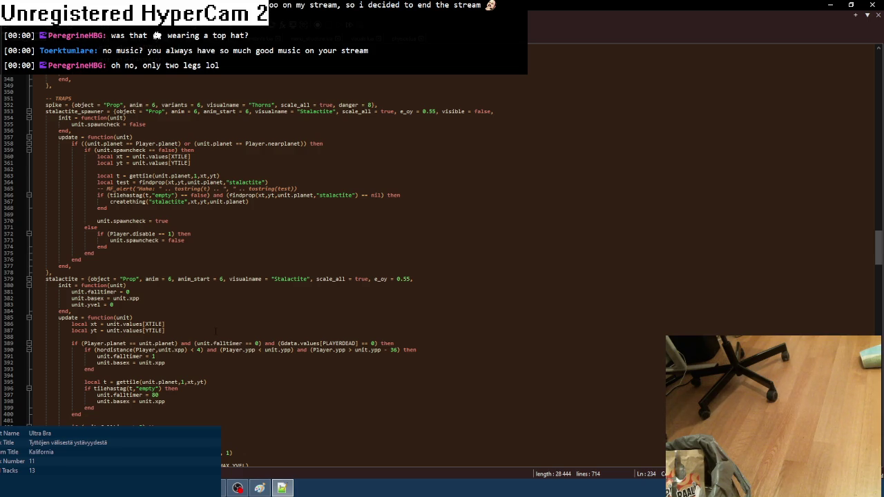
scroll(215, 331, down, 8)
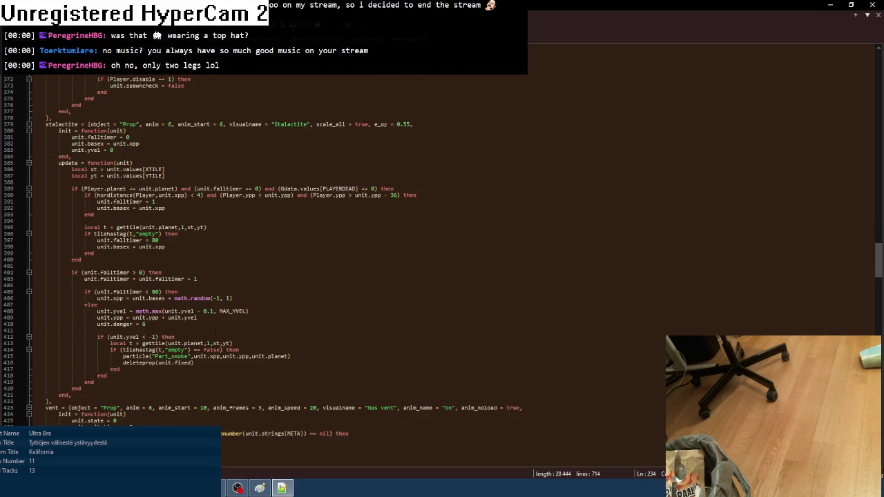
scroll(215, 331, up, 6)
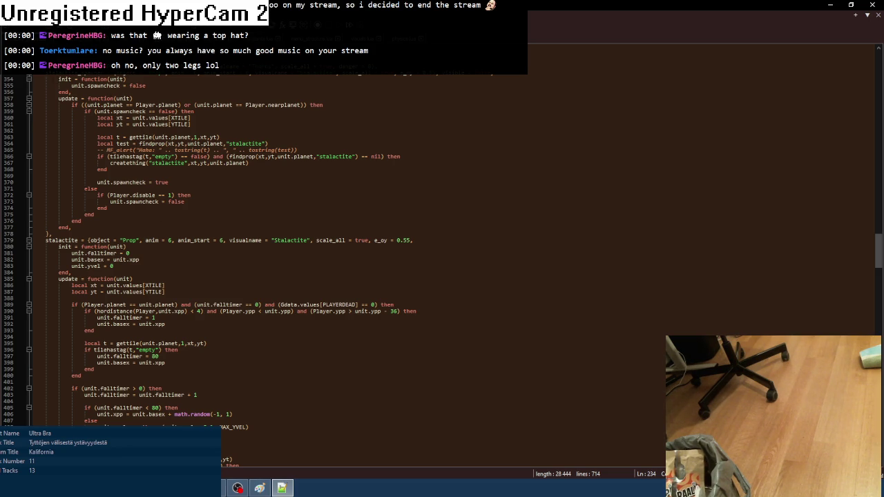
mouse_move(31, 75)
mouse_down()
mouse_move(145, 80)
mouse_move(193, 228)
mouse_move(143, 260)
mouse_move(166, 362)
mouse_move(137, 344)
mouse_move(188, 353)
mouse_up()
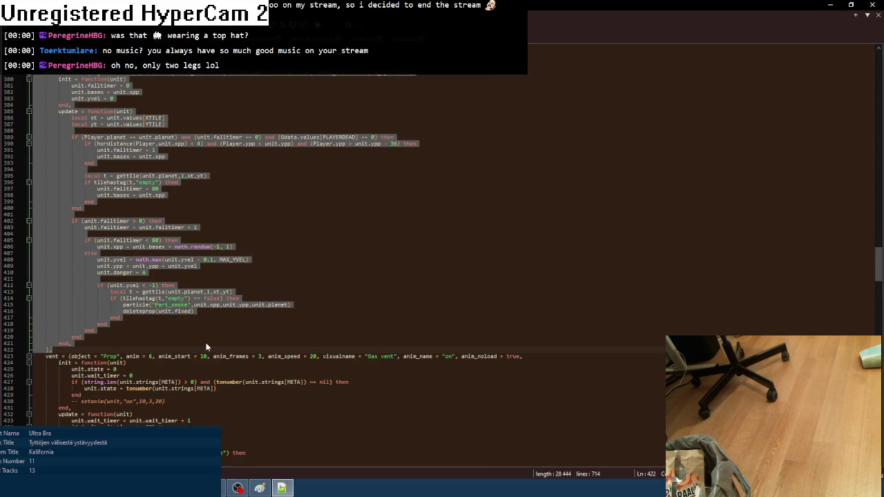
- Delete the selected stalactite_spawner and stalactite code block, then bring up the Data folder
key(BackSpace)
key(BackSpace)
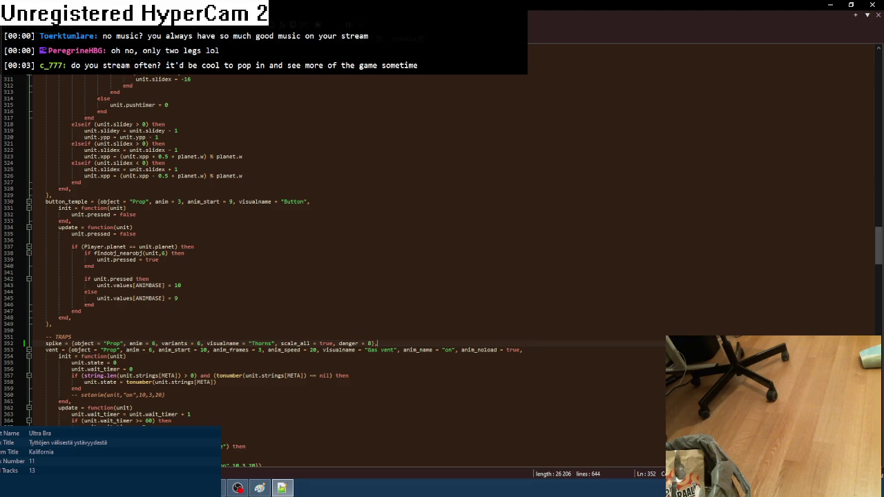
click(193, 440)
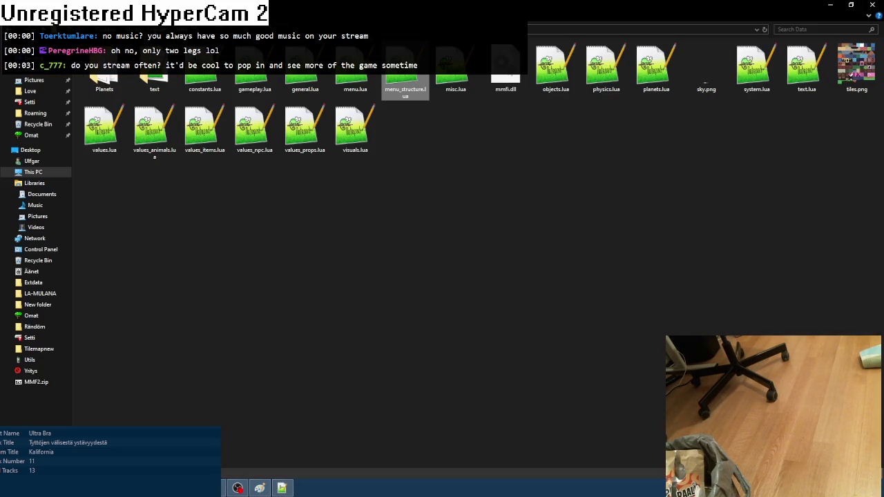
- Go up to the Planet project folder, peek into its backup folder, and return to Planet
key(BackSpace)
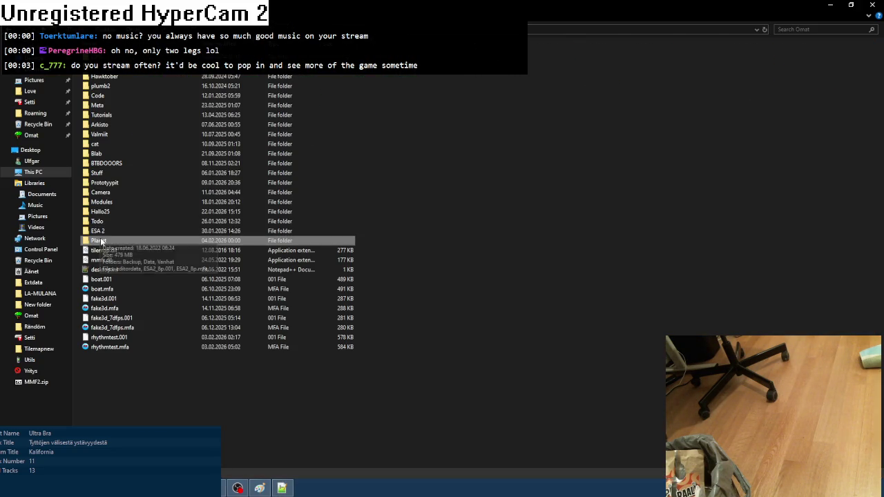
double_click(100, 241)
double_click(109, 77)
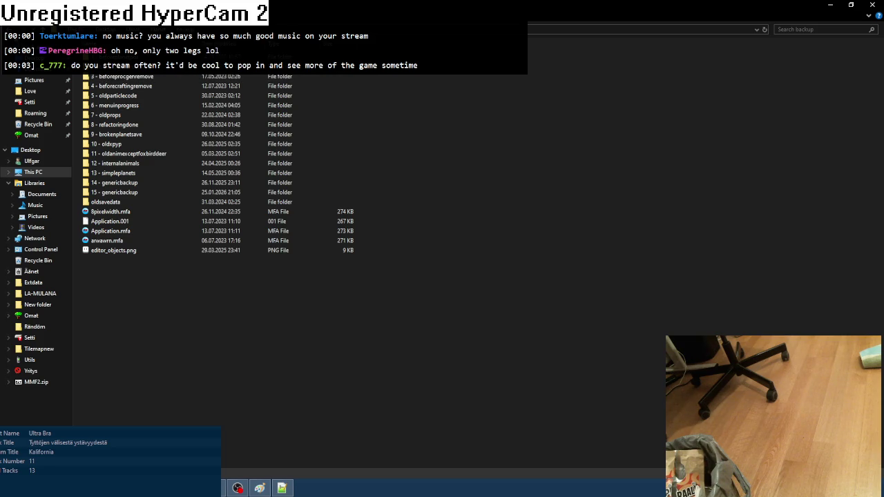
key(BackSpace)
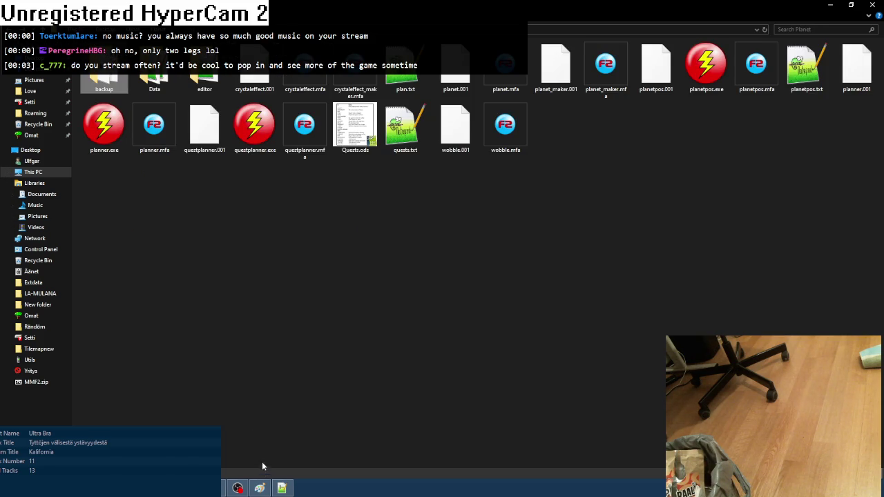
click(260, 489)
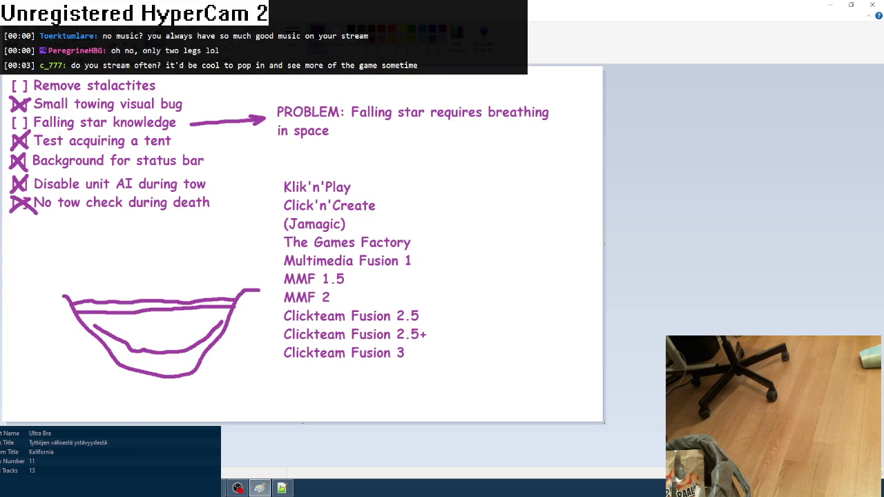
- Test-run Planet Keke with F8 to the save-slot screen, then close it and return to Notepad++
click(259, 488)
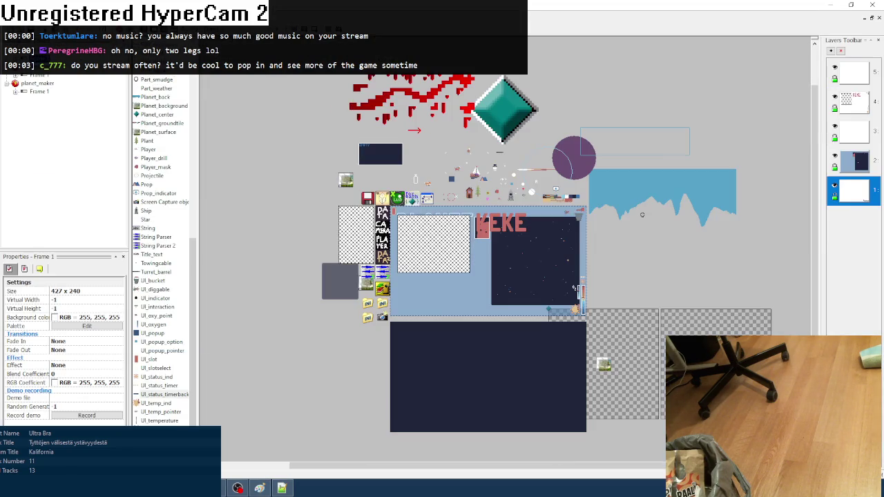
key(F8)
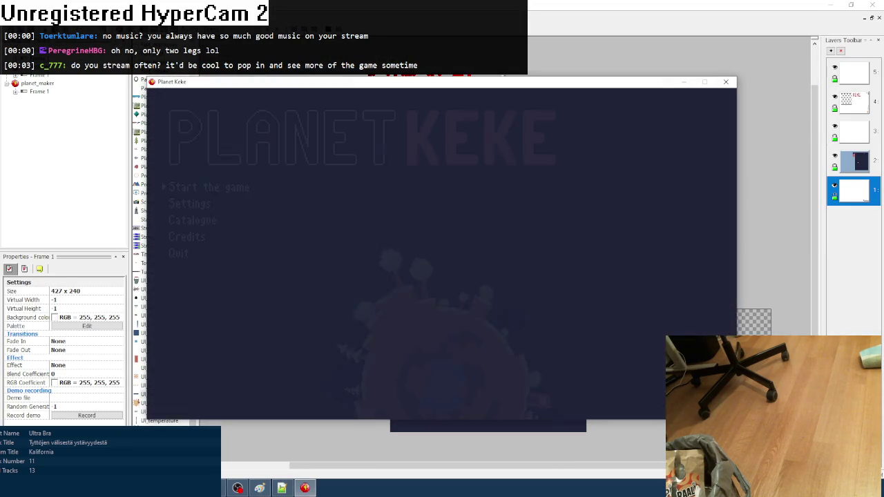
key(Return)
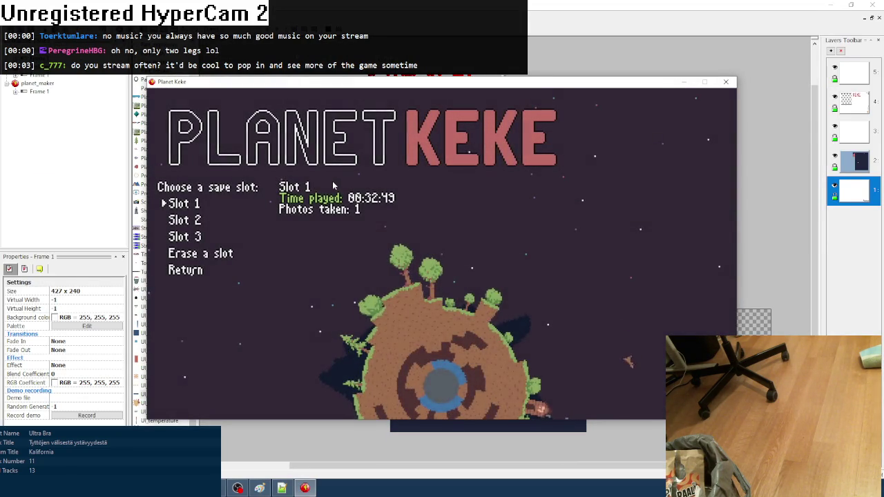
click(726, 83)
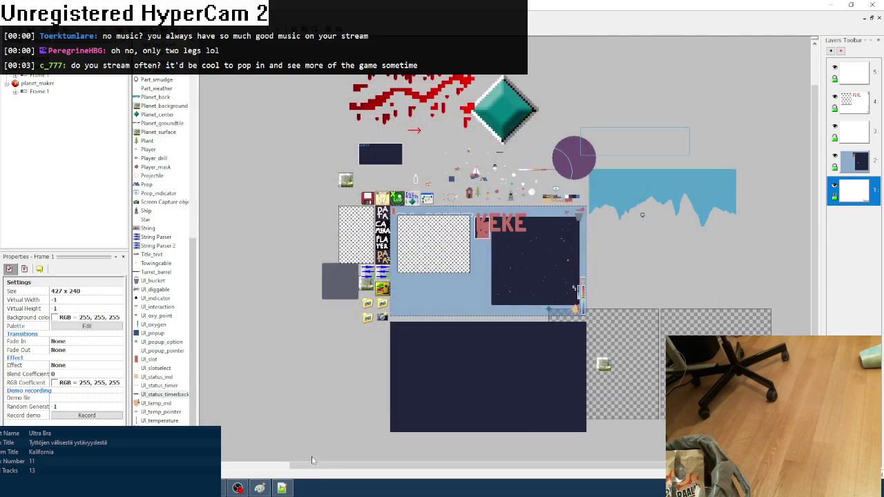
click(281, 488)
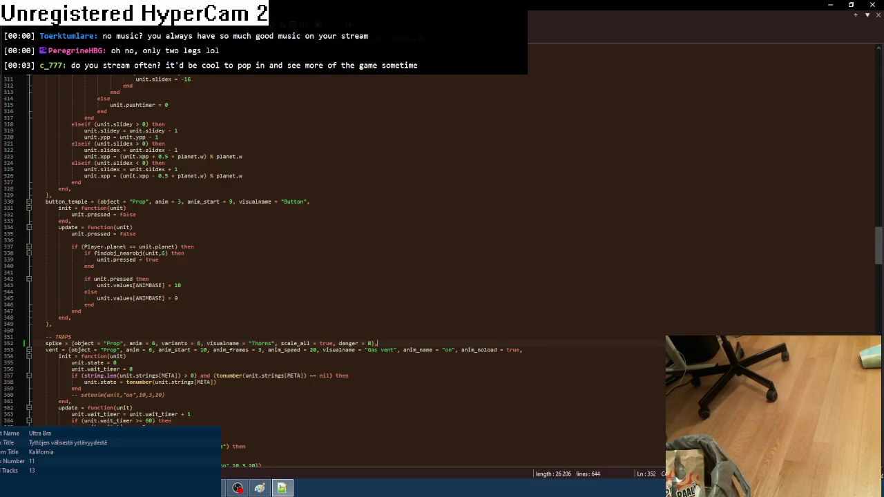
key(ctrl+Tab)
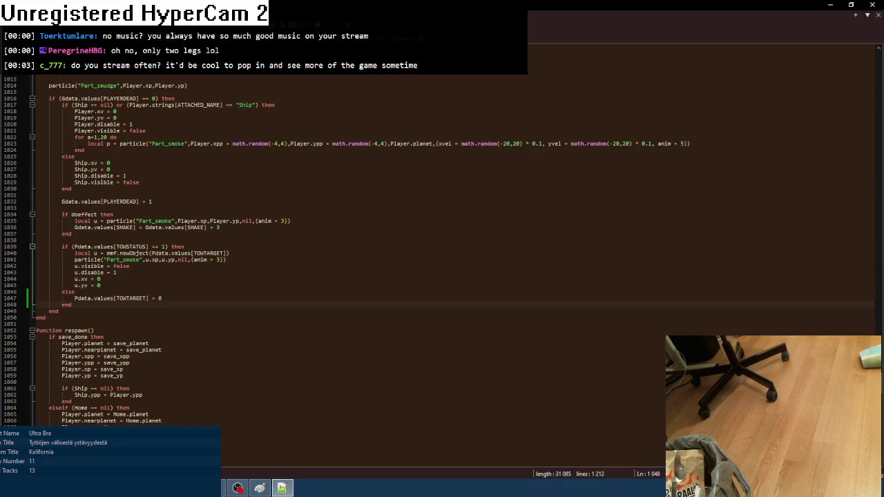
scroll(176, 257, up, 3)
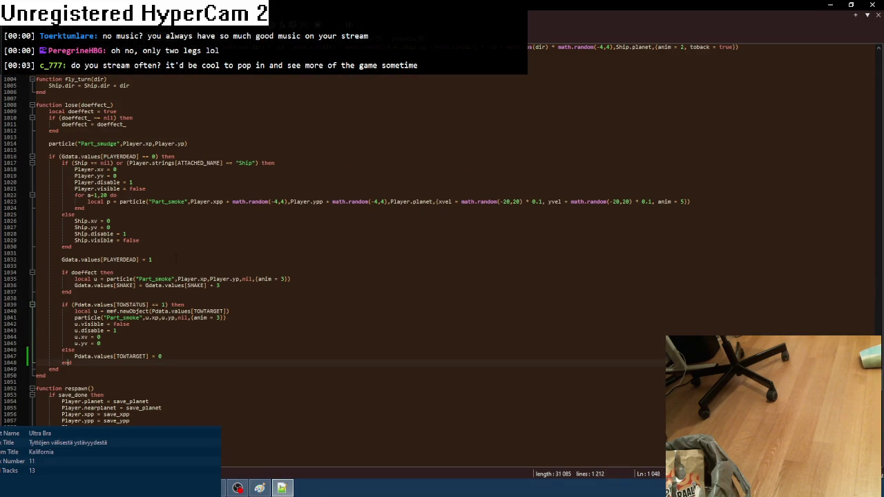
scroll(198, 228, down, 14)
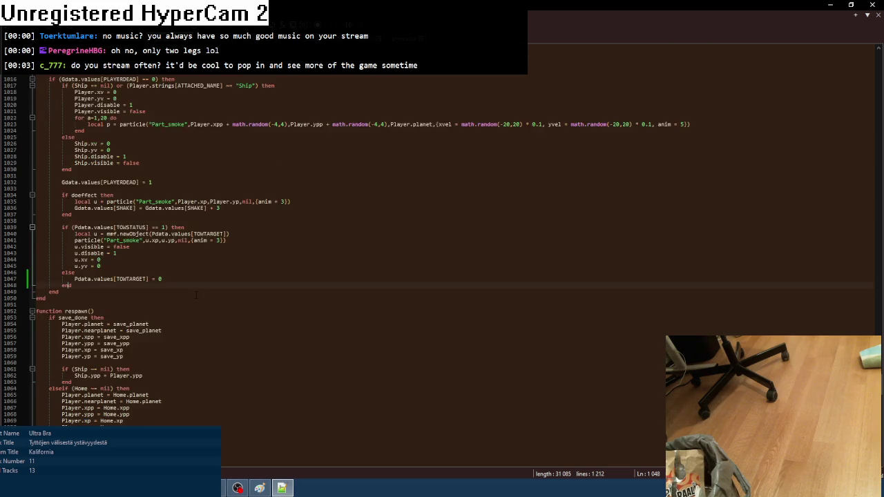
scroll(196, 296, down, 11)
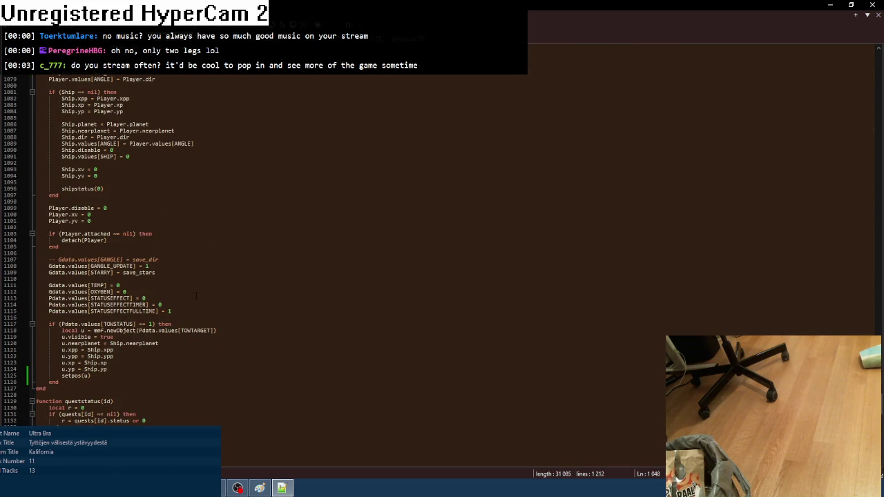
scroll(196, 296, up, 8)
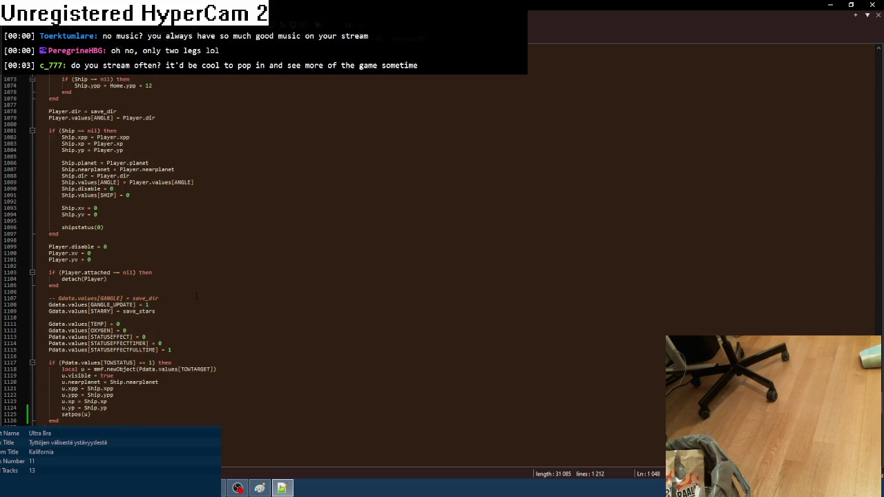
scroll(196, 296, up, 2)
scroll(196, 296, down, 3)
scroll(196, 295, down, 3)
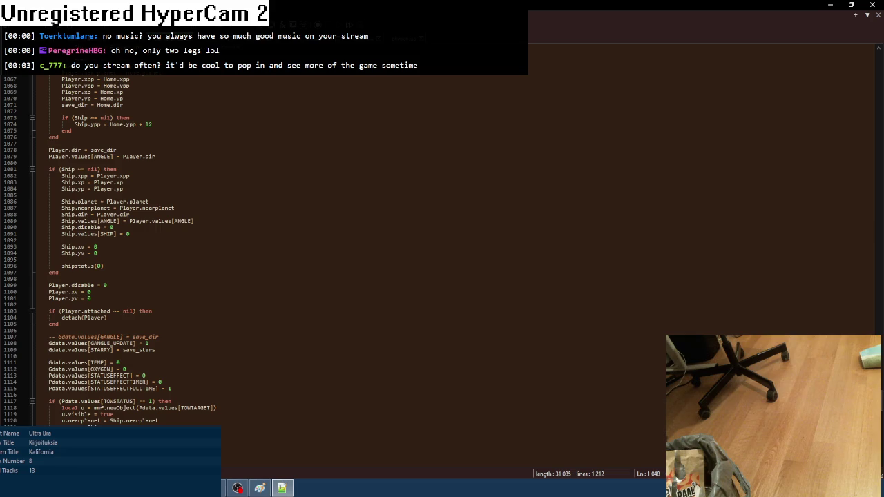
key(ctrl+Tab)
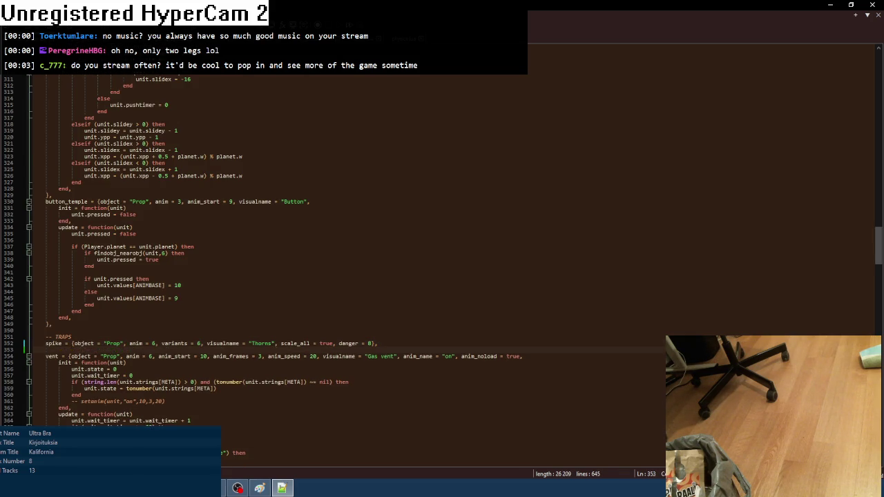
- Paste the stalactite code block at line 352 and try changing line 234's status to COFFEE
key(ctrl+v)
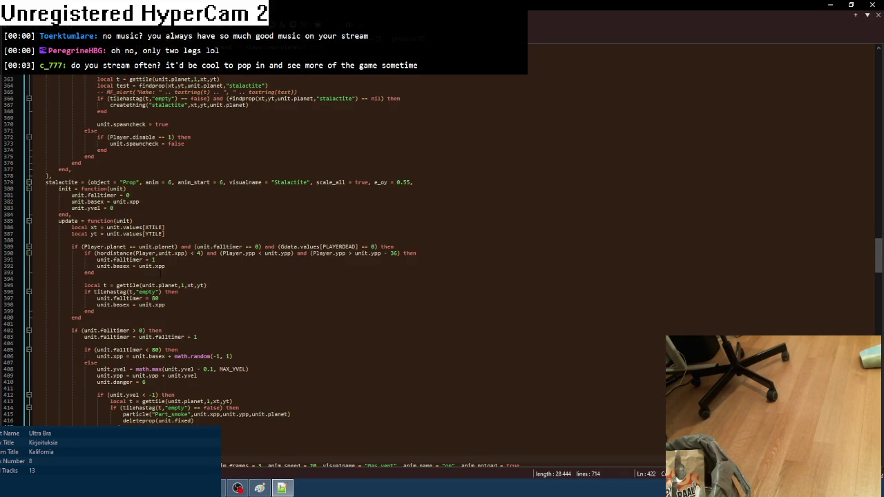
scroll(160, 273, down, 10)
key(ctrl+z)
key(ctrl+plus)
key(ctrl+plus)
key(ctrl+minus)
key(ctrl+minus)
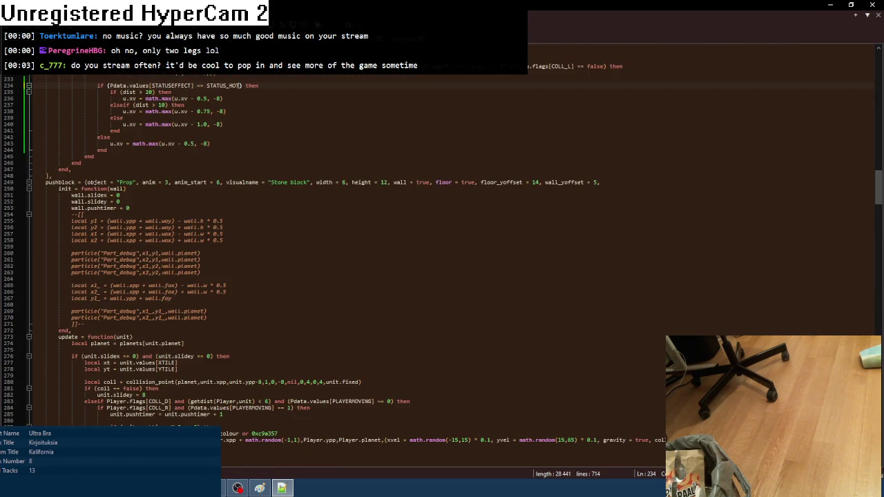
scroll(442, 248, up, 9)
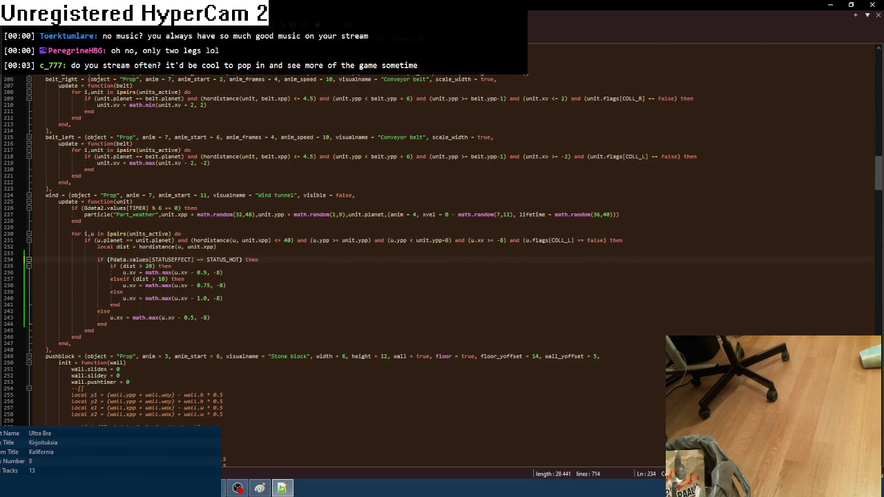
text(COFFEE)
key(Down)
key(Down)
key(Down)
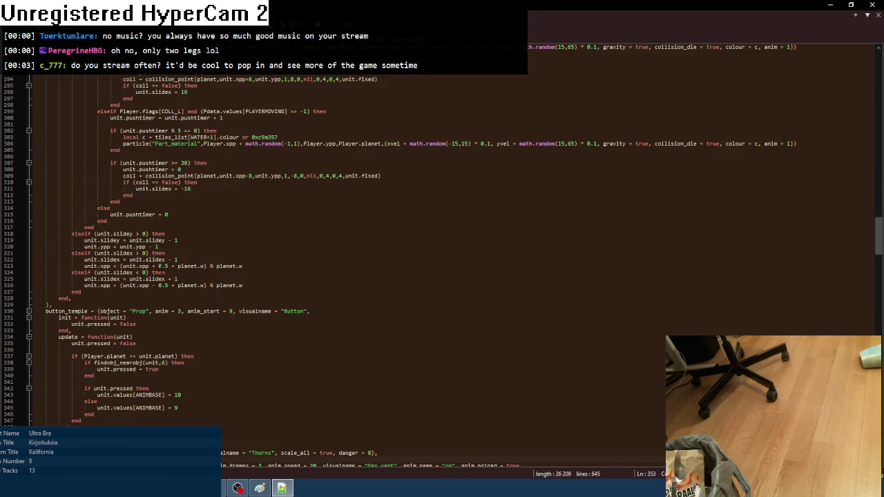
scroll(162, 269, up, 5)
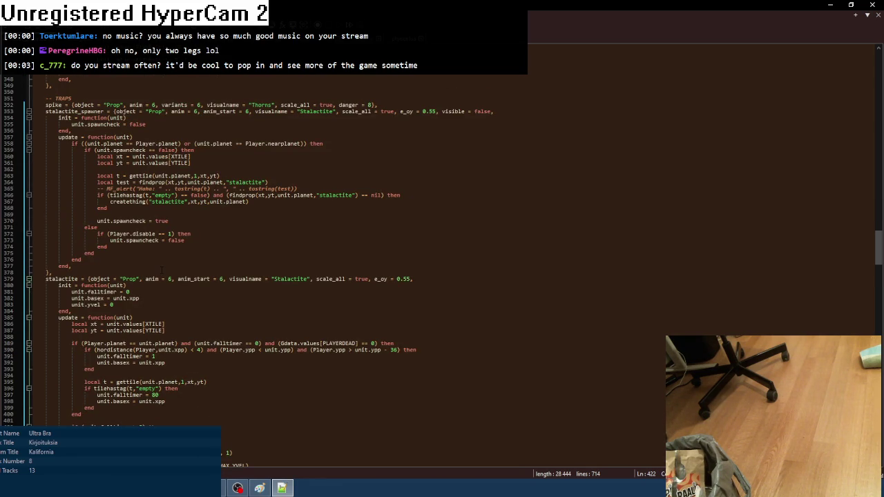
- Undo the status rename and the stalactite insertion, restoring the 644-line props file
key(ctrl+z)
scroll(331, 242, up, 9)
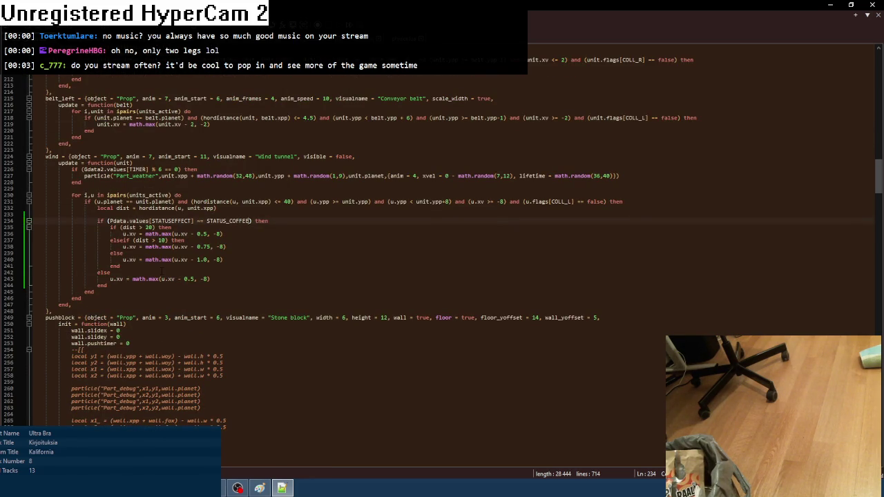
key(ctrl+z)
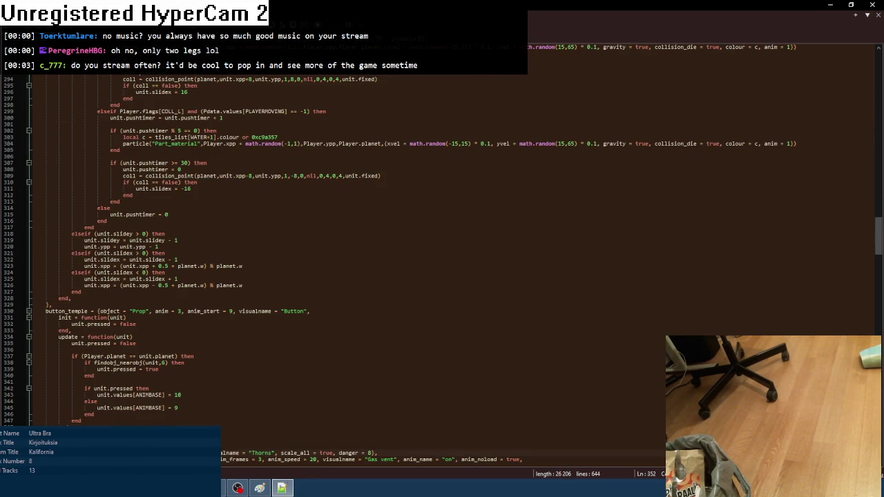
key(ctrl+f)
key(ctrl+shift+f)
- Find 'spawncheck' across *.lua files in the Data folder, getting 0 hits in 17 files
text(spawncheck)
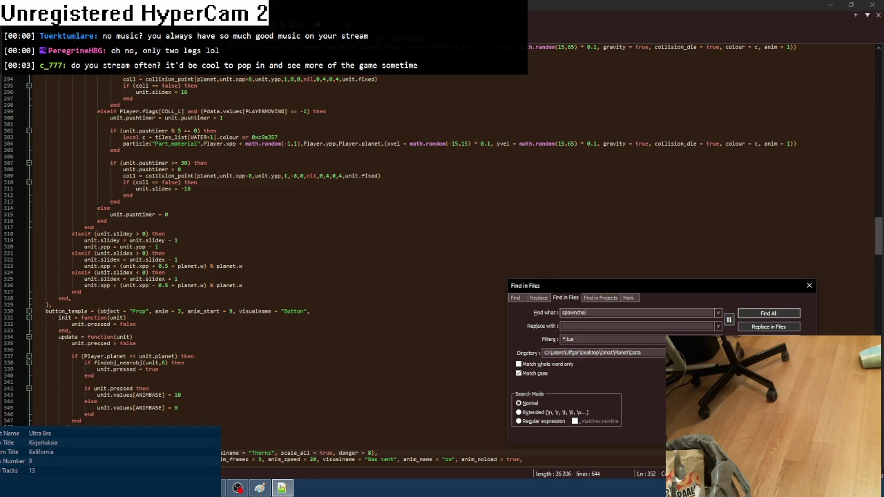
click(784, 315)
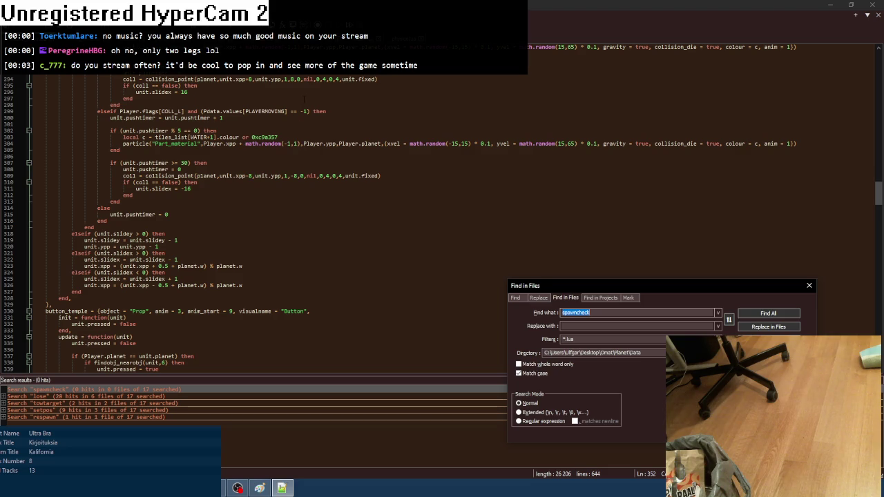
key(alt+Tab)
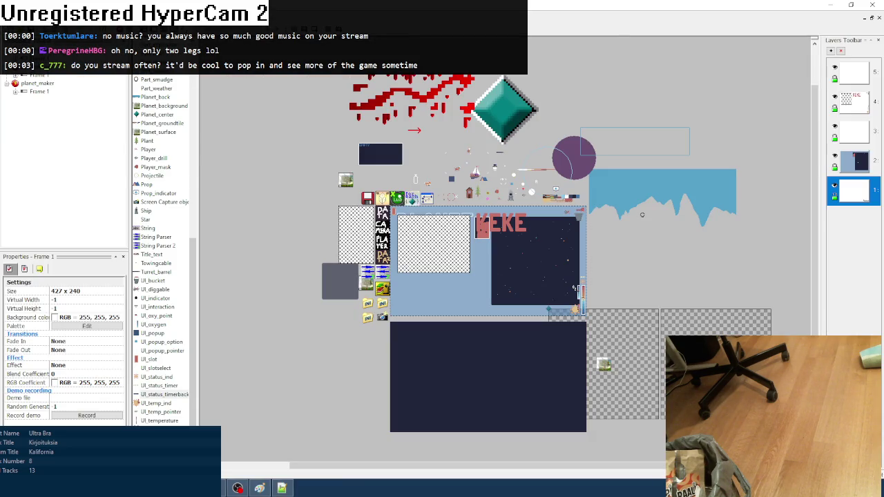
- Open the frame's event editor and inspect the Dead group's events and action checkmarks
key(ctrl+e)
scroll(250, 332, down, 2)
scroll(249, 332, down, 5)
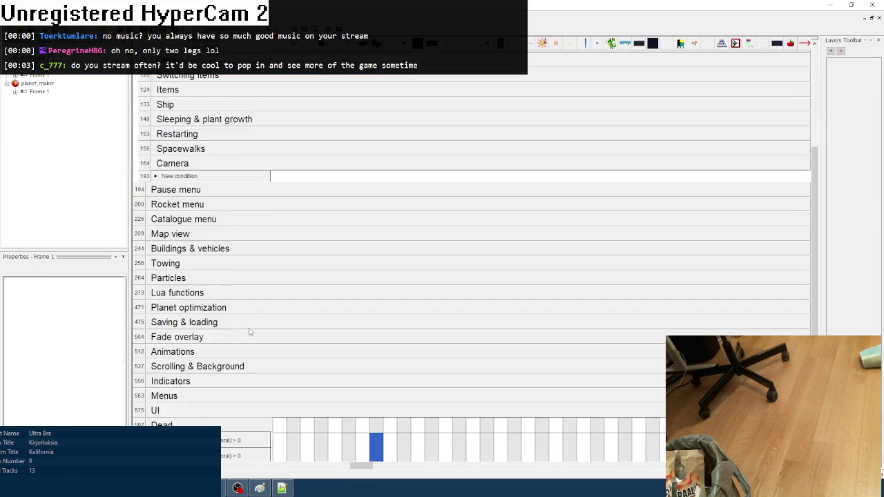
scroll(233, 399, down, 3)
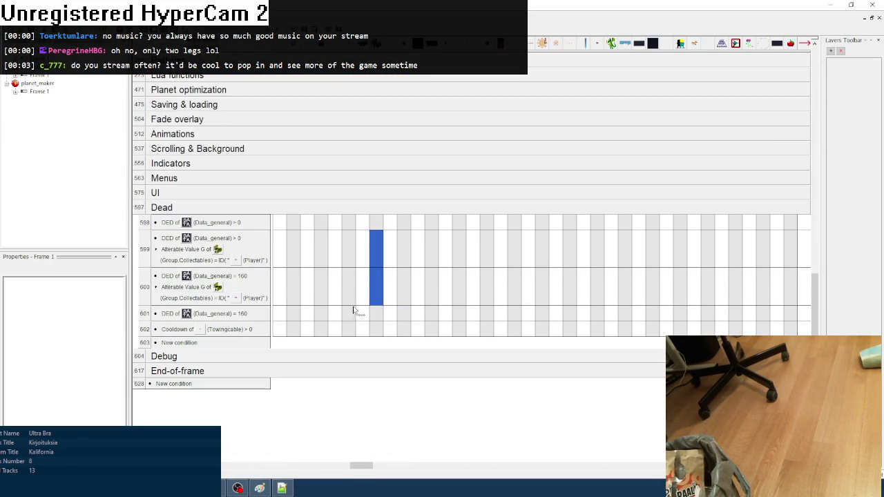
key(ctrl+l)
double_click(181, 78)
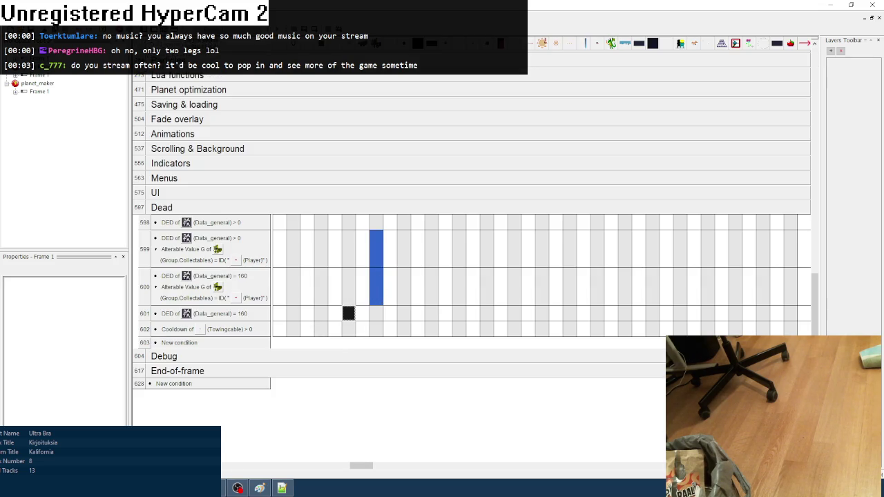
drag(361, 465, 643, 452)
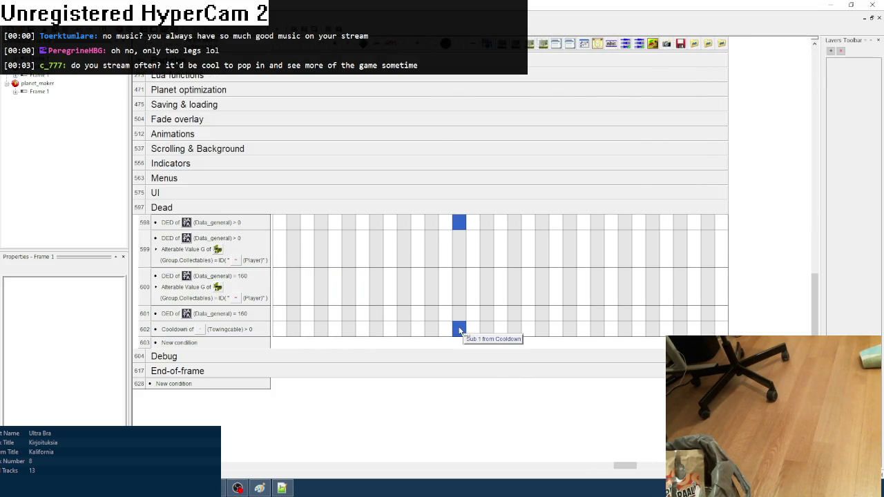
mouse_move(459, 222)
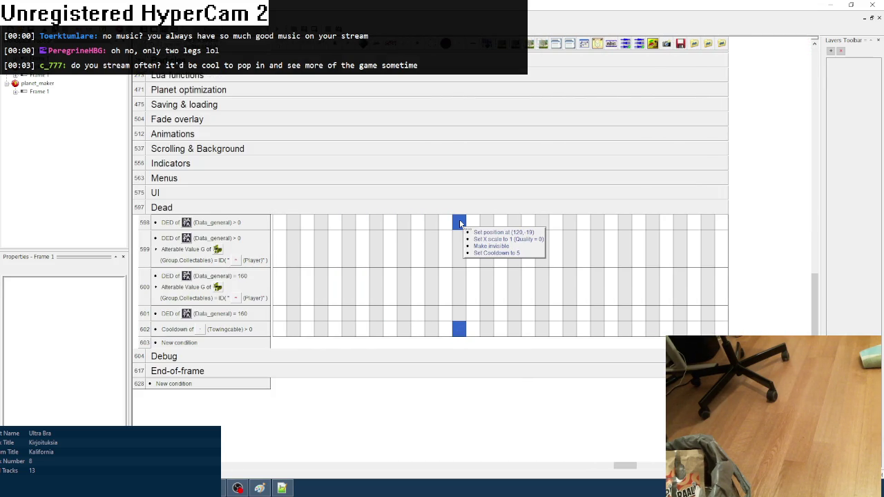
click(287, 488)
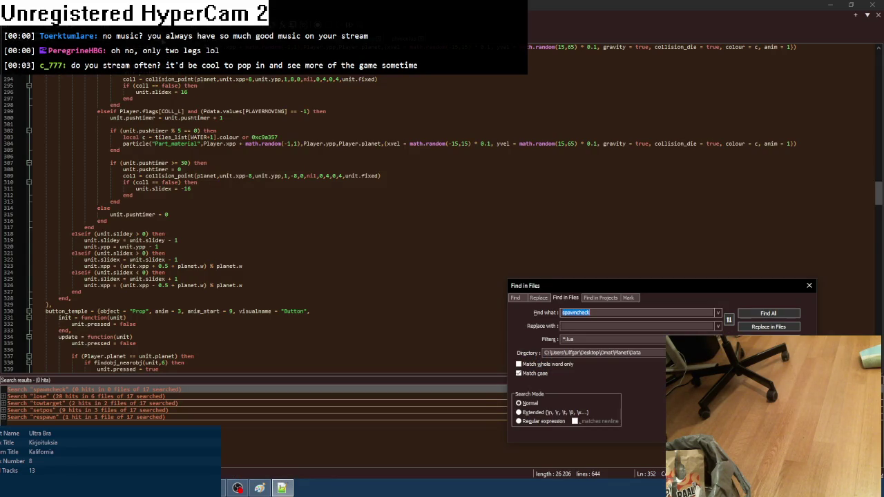
- Switch back to the 1,212-line Lua script and scroll up through its code
key(ctrl+Tab)
scroll(173, 287, up, 16)
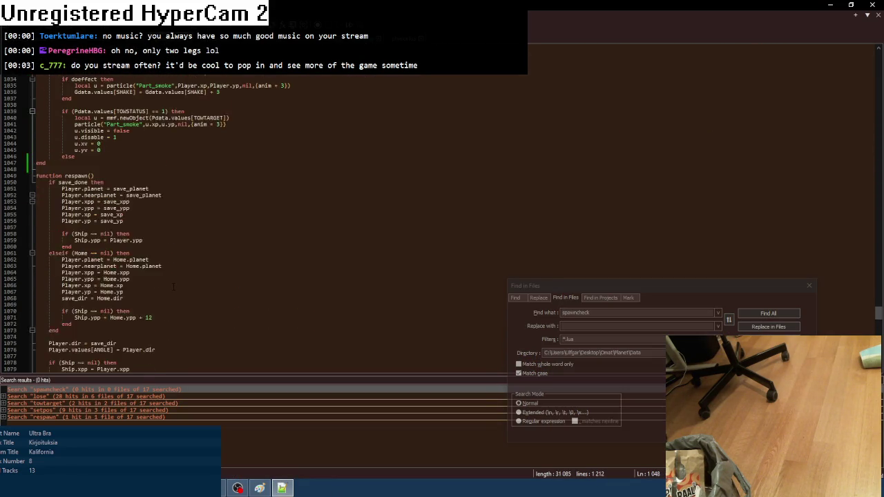
scroll(173, 287, up, 2)
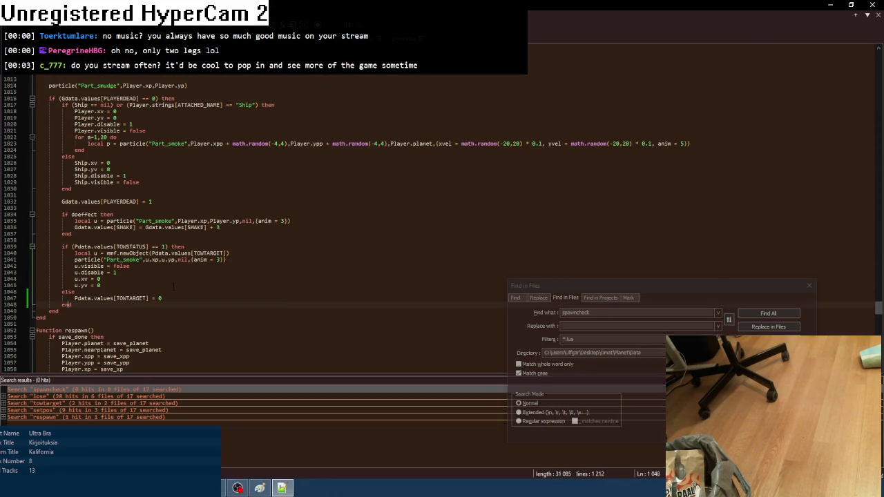
scroll(174, 287, up, 3)
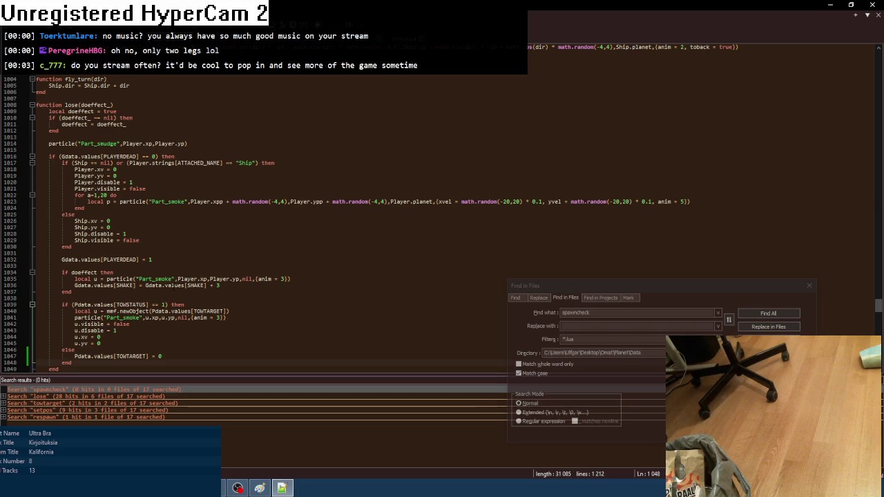
- Scroll down to the towing functions at the end, then switch to the 644-line prop script
scroll(173, 287, down, 6)
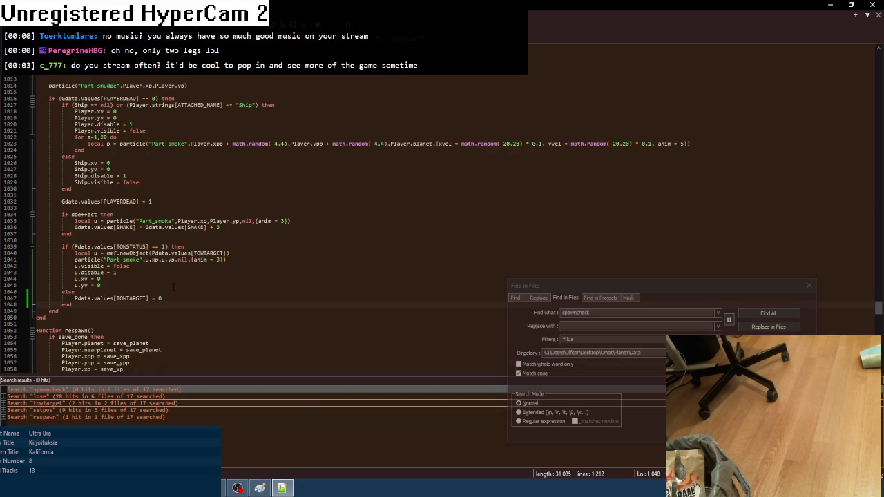
scroll(173, 287, down, 12)
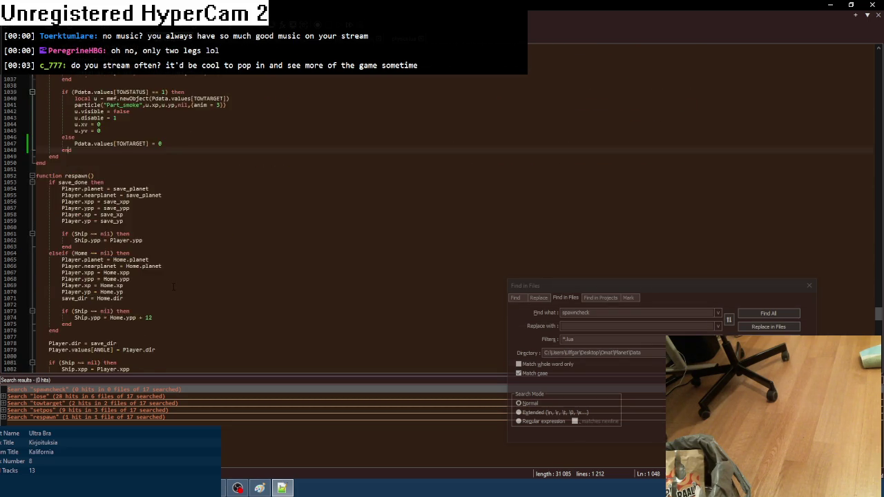
scroll(173, 288, down, 8)
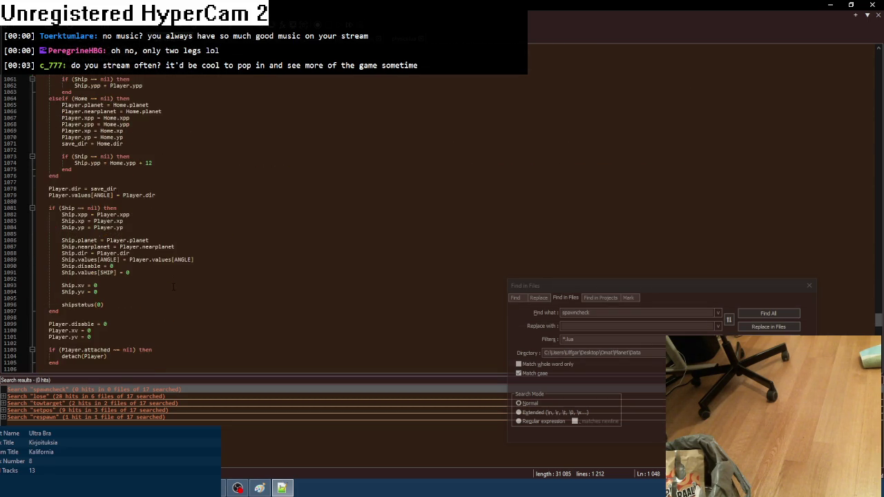
scroll(173, 287, down, 3)
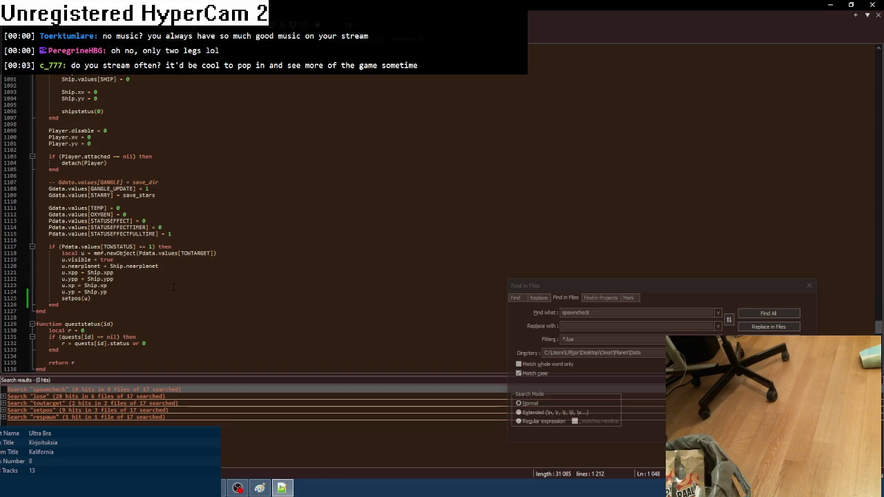
scroll(173, 287, down, 10)
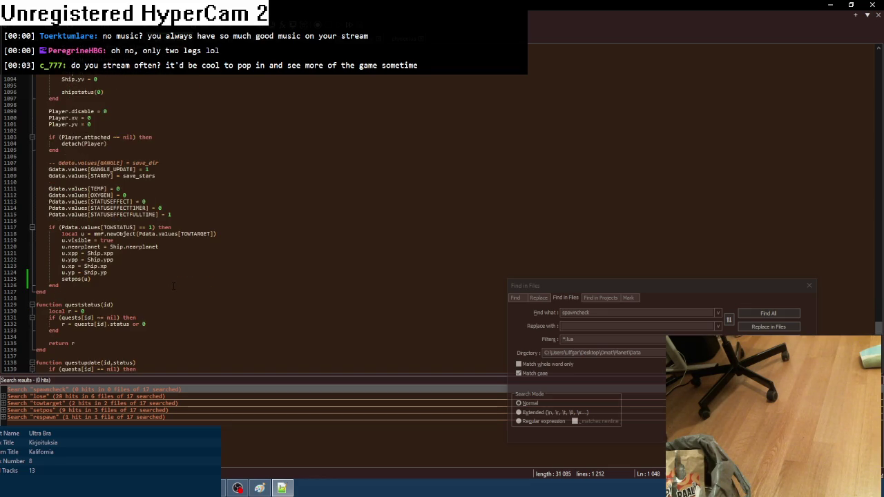
scroll(173, 287, down, 10)
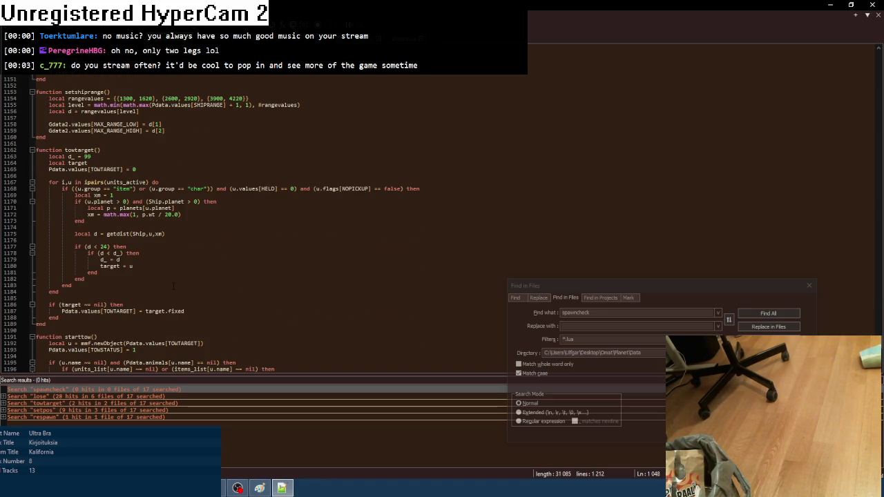
scroll(173, 287, down, 9)
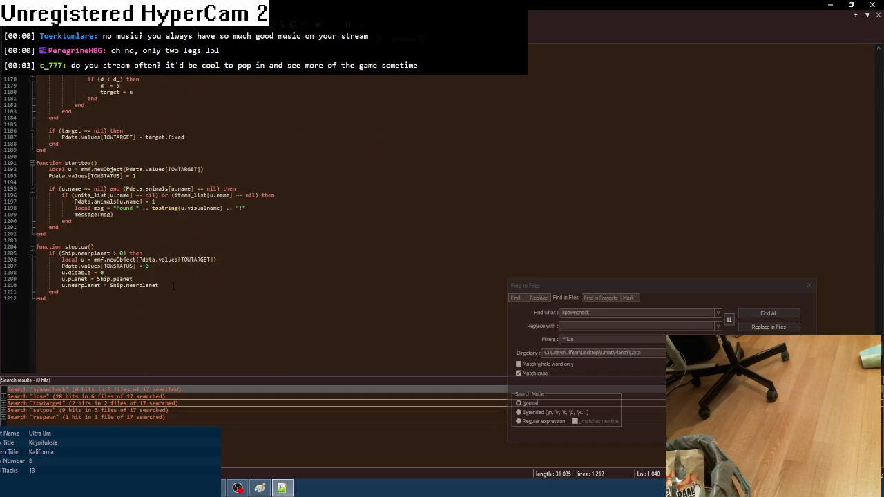
scroll(173, 287, up, 3)
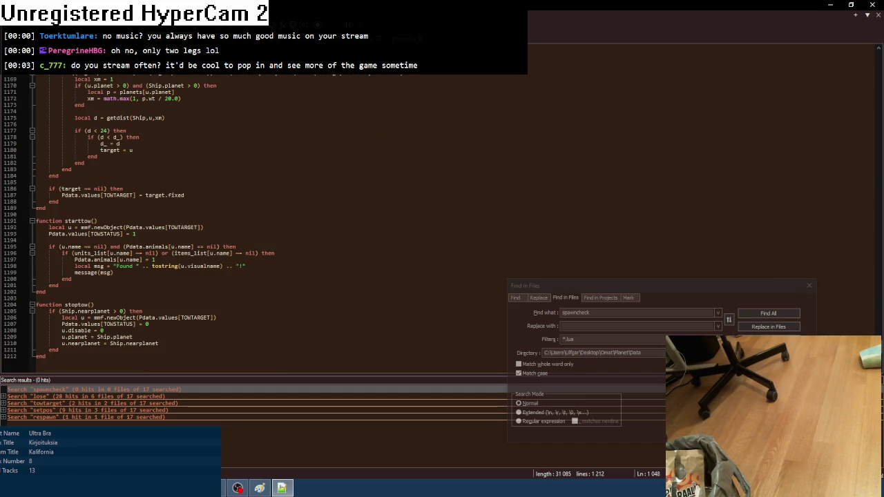
key(ctrl+Tab)
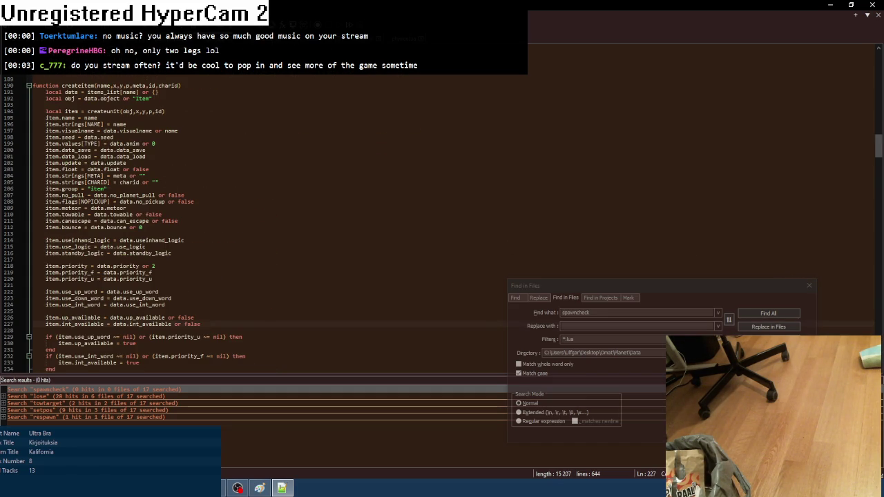
- Scroll through the creatething function in the prop script
scroll(166, 240, up, 15)
scroll(166, 241, down, 17)
scroll(166, 241, down, 12)
scroll(165, 241, up, 12)
scroll(166, 241, down, 15)
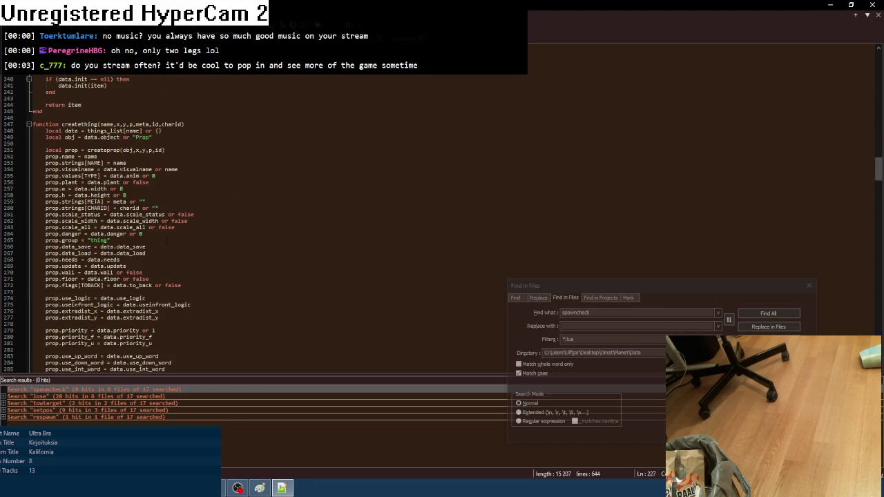
scroll(166, 241, down, 3)
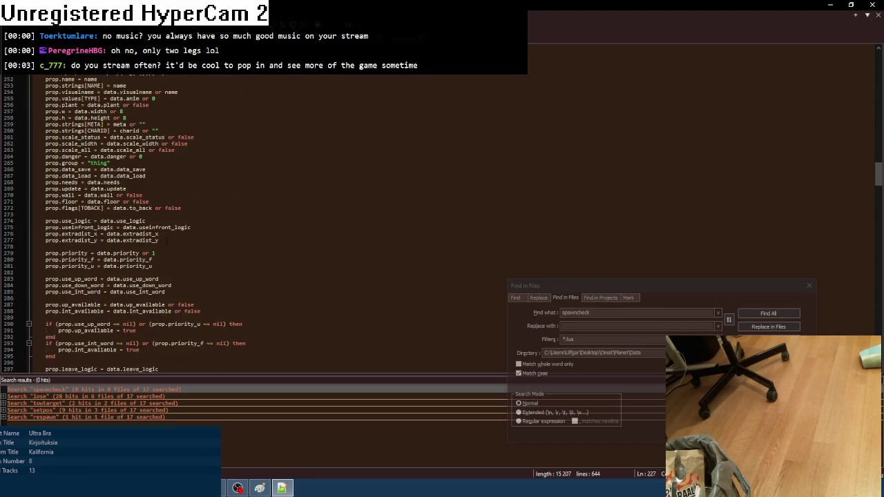
scroll(166, 241, down, 7)
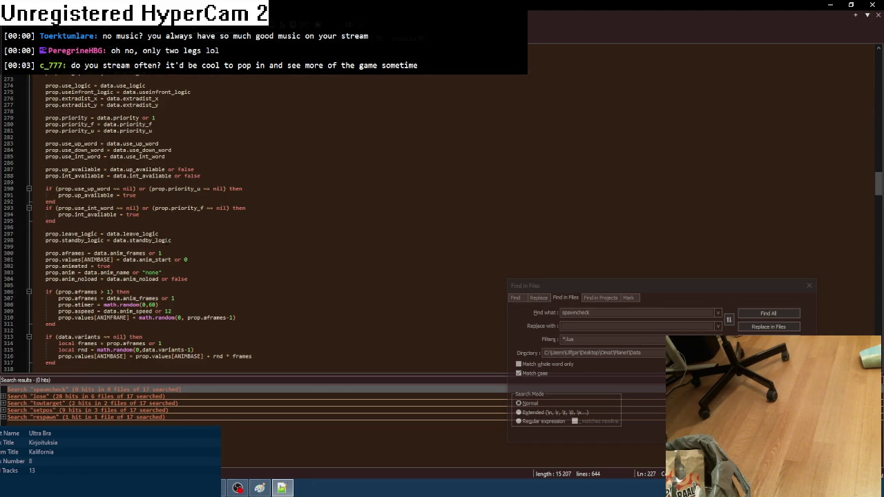
scroll(166, 240, down, 7)
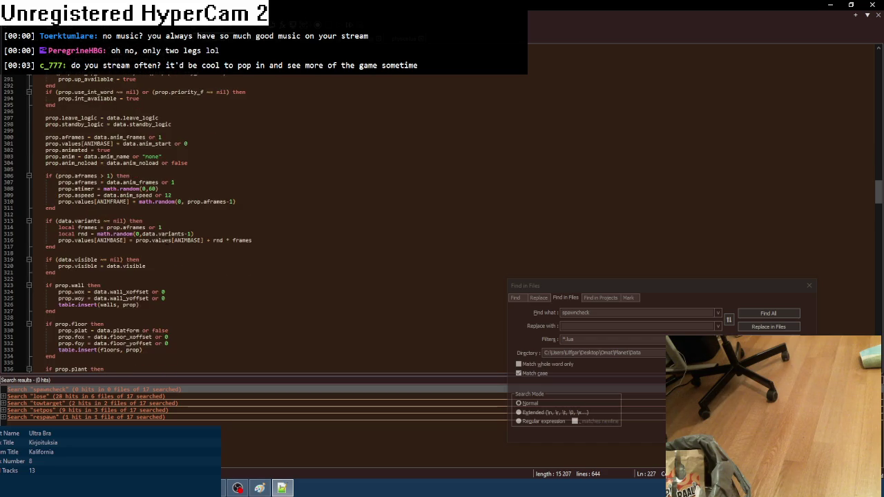
scroll(166, 240, down, 5)
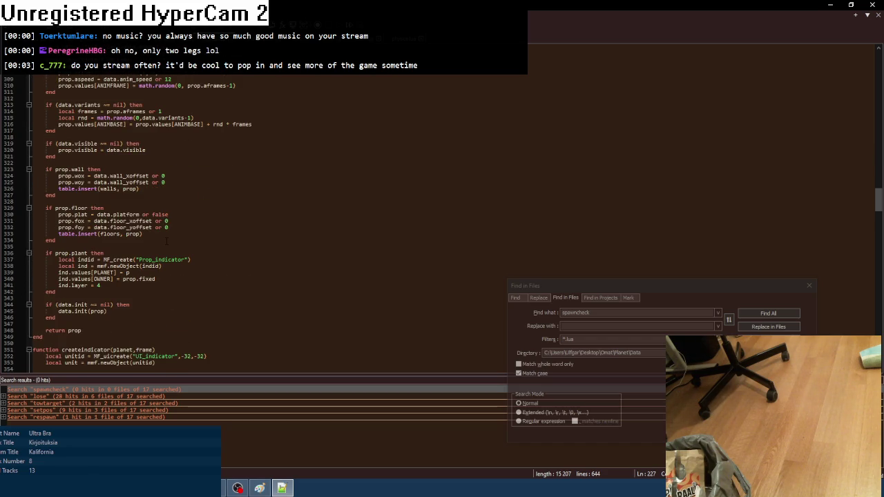
scroll(167, 240, up, 16)
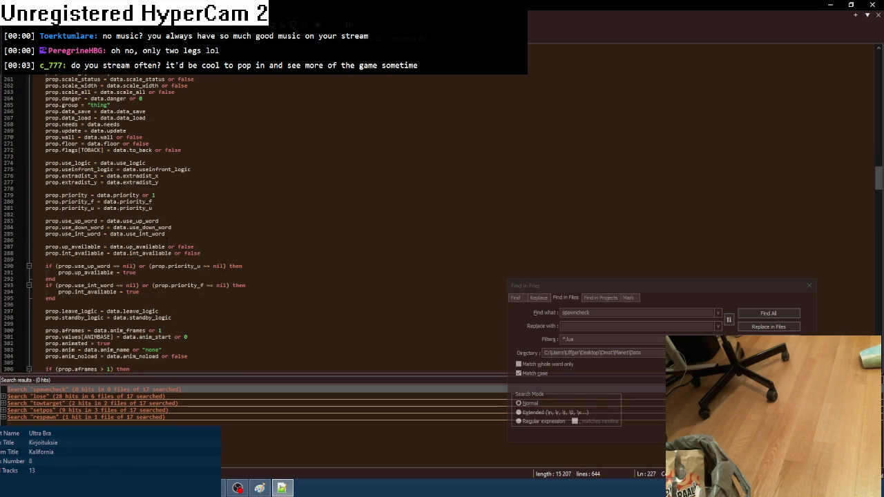
scroll(167, 240, up, 4)
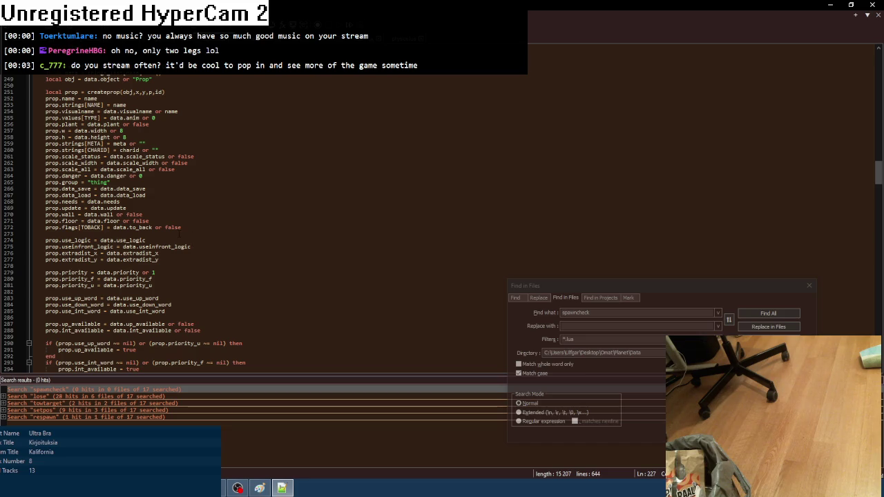
scroll(255, 224, down, 2)
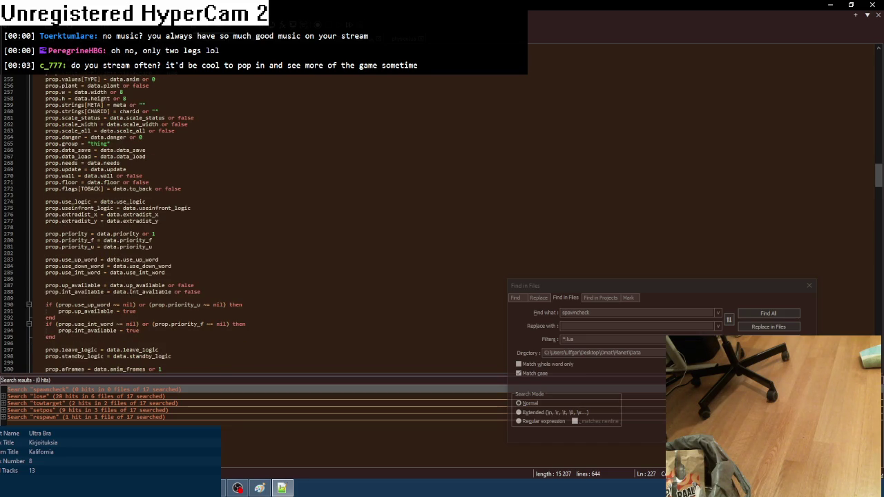
- Open system.lua from the Data folder in Notepad++ and scroll down its code
key(alt+Tab)
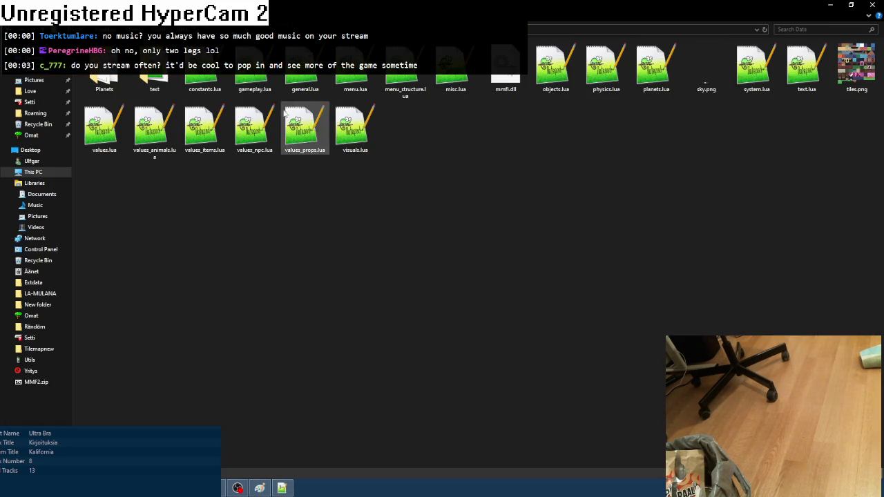
double_click(756, 65)
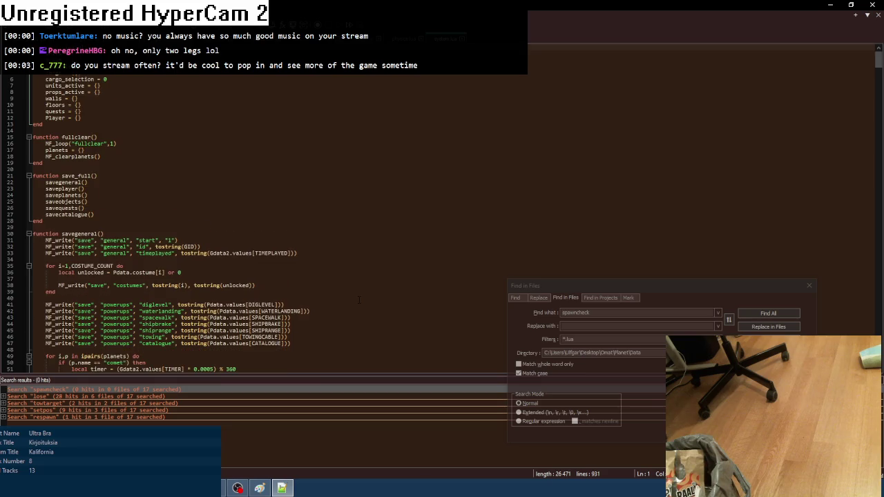
scroll(276, 221, down, 9)
drag(878, 69, 878, 331)
- Scroll up through the loadplanets function in the 931-line system.lua
scroll(286, 281, down, 10)
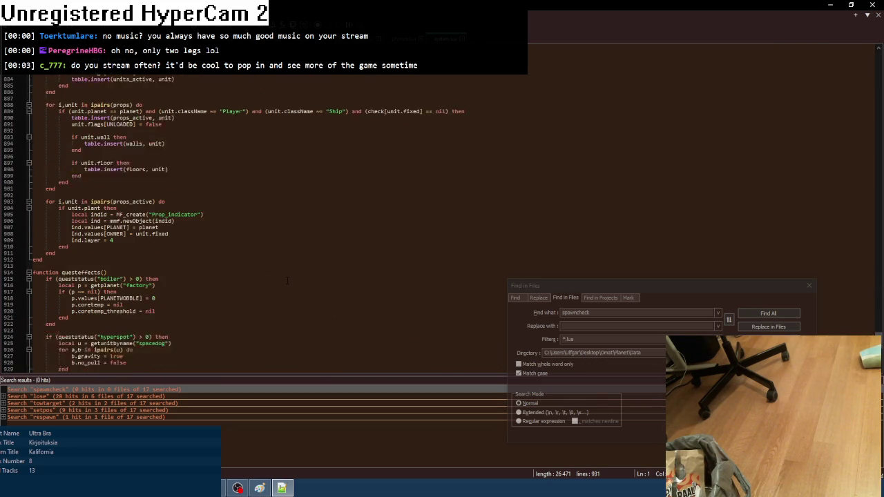
scroll(220, 263, up, 9)
scroll(220, 262, down, 13)
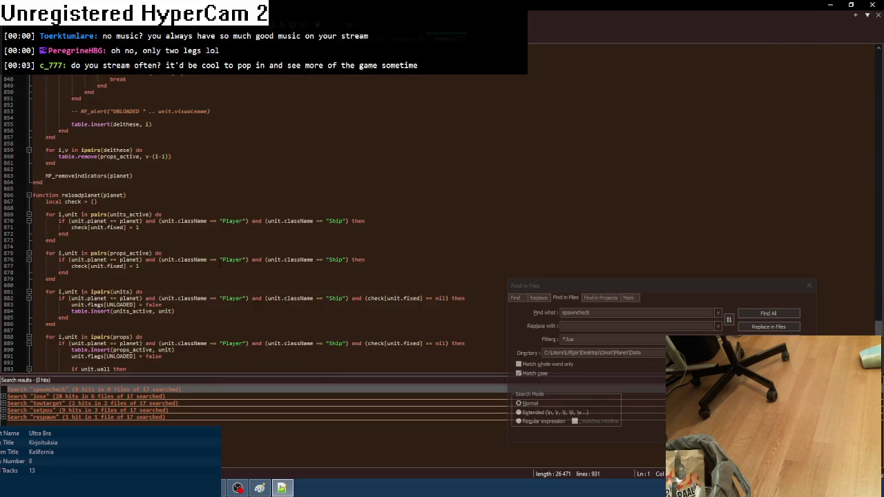
scroll(220, 262, up, 12)
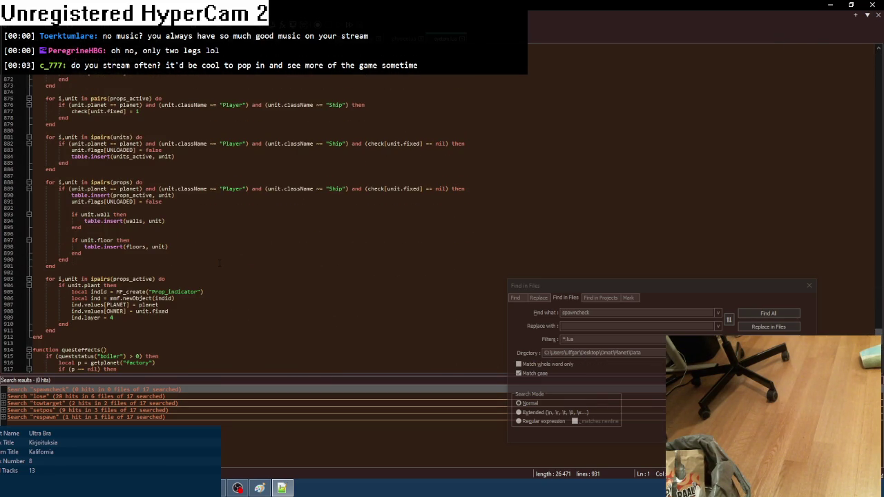
scroll(220, 262, up, 3)
scroll(219, 262, up, 15)
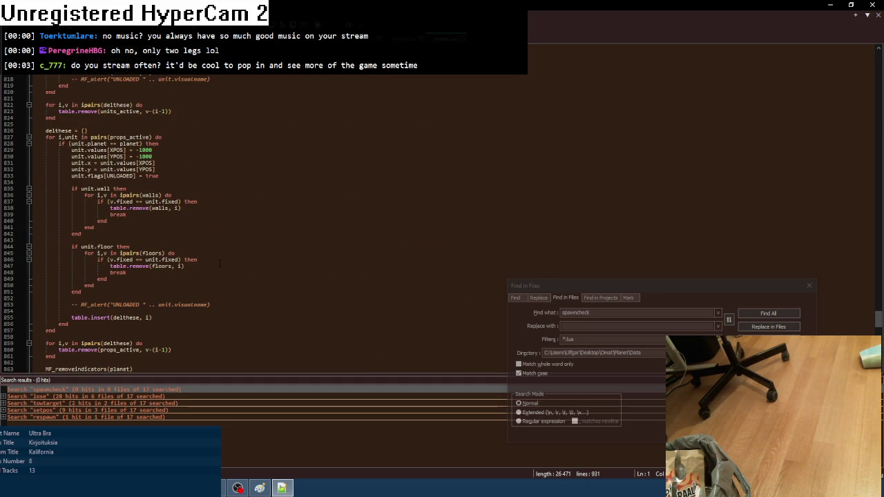
scroll(219, 262, up, 7)
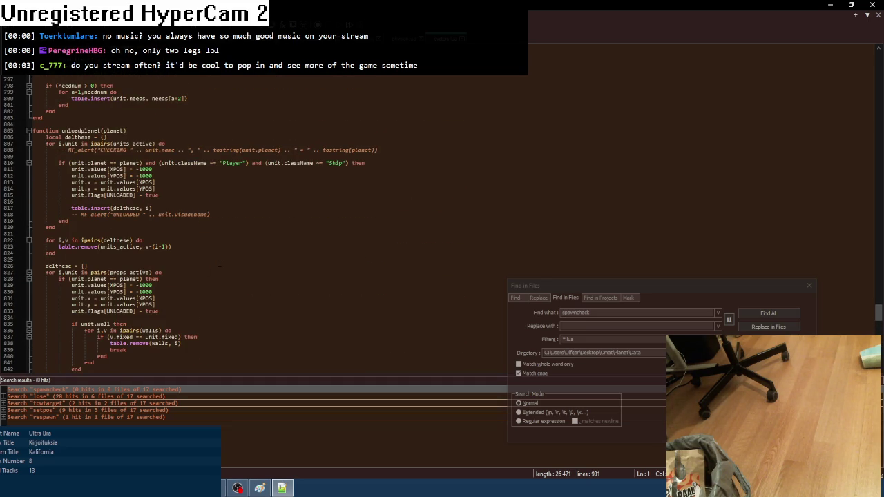
scroll(219, 262, down, 7)
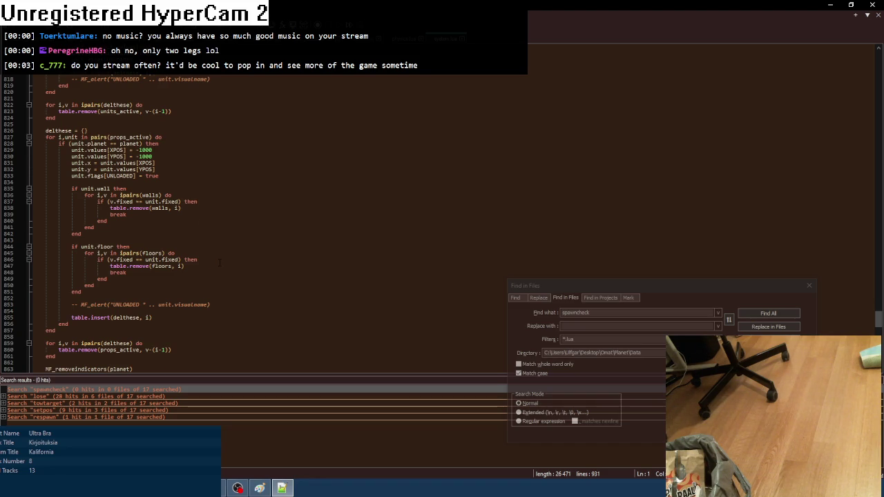
scroll(219, 263, down, 2)
scroll(219, 262, up, 17)
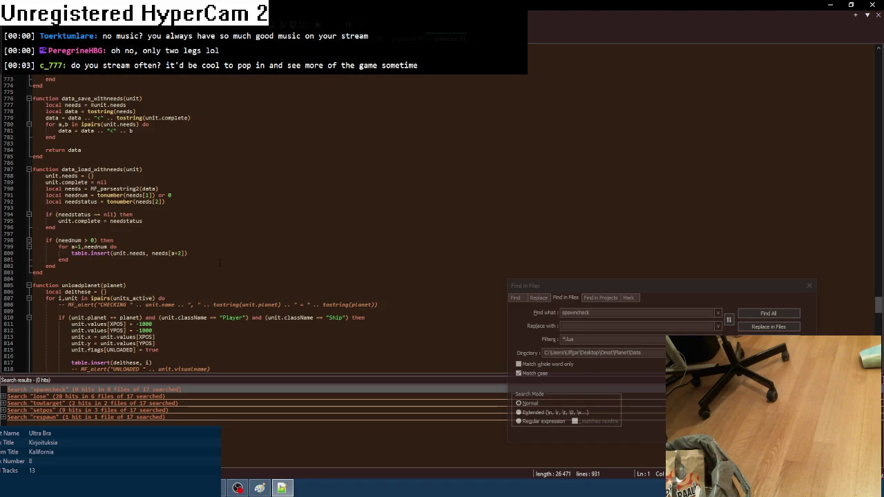
scroll(220, 263, up, 4)
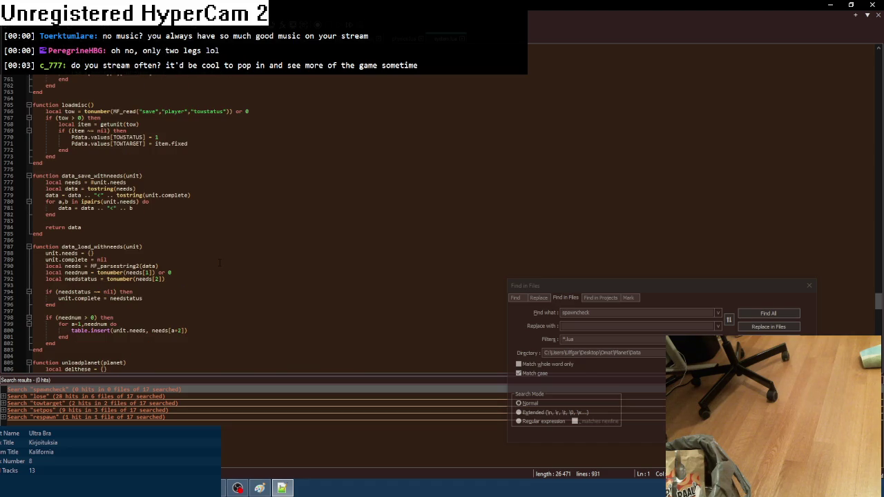
scroll(219, 262, up, 1)
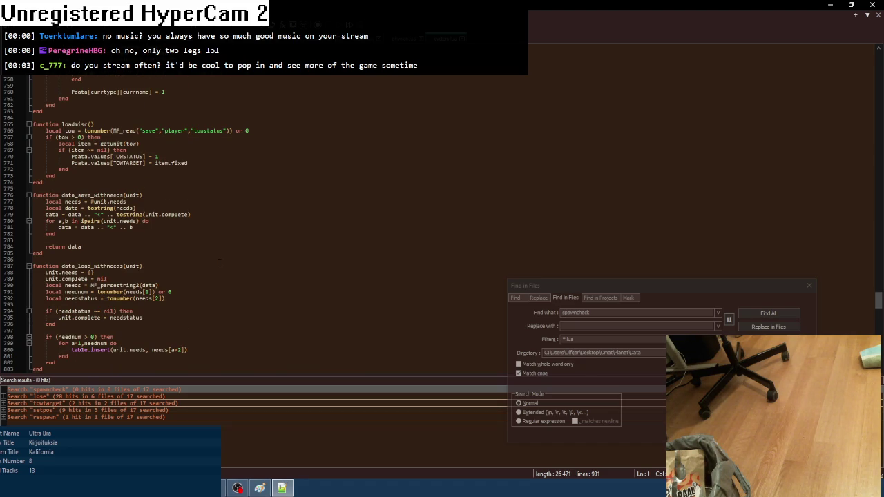
scroll(220, 263, up, 9)
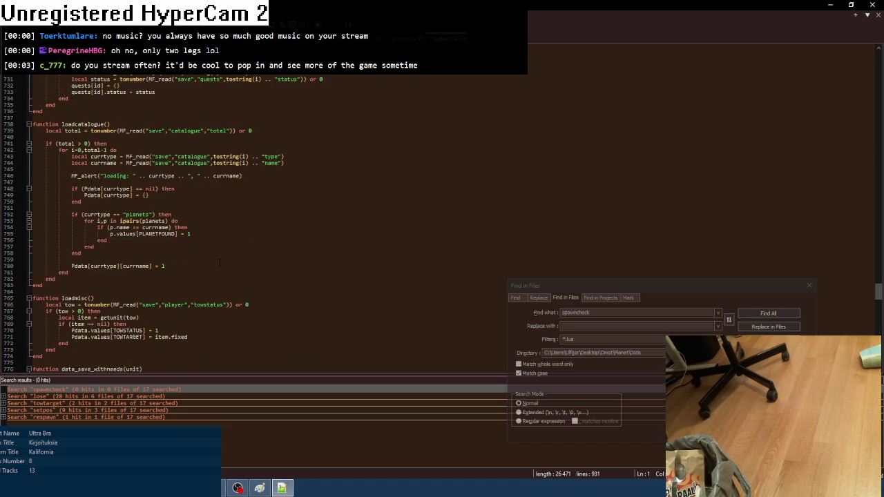
scroll(219, 262, up, 15)
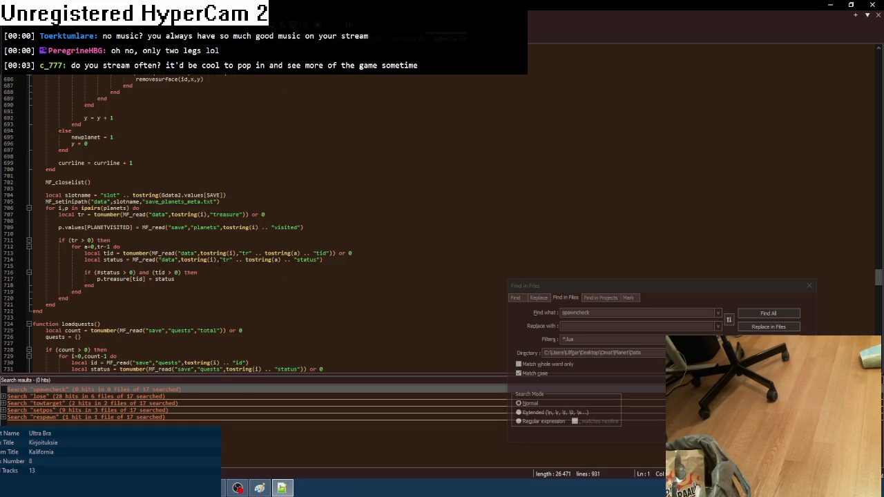
scroll(220, 262, up, 13)
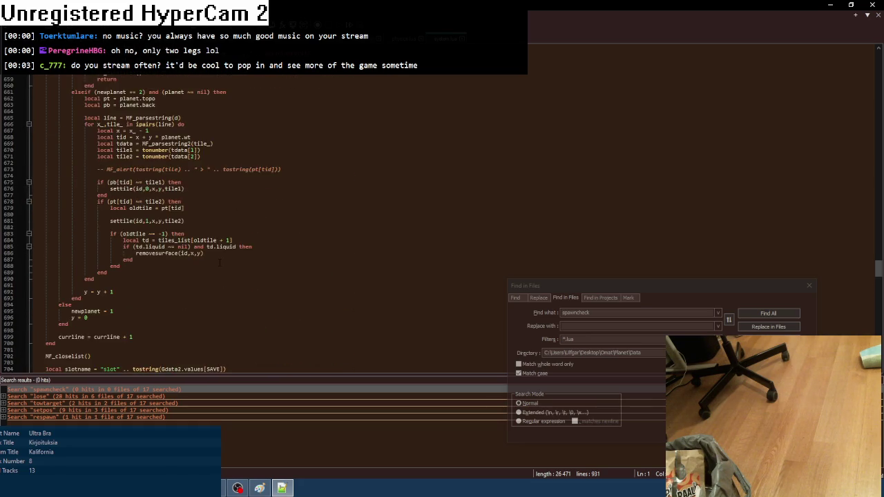
scroll(219, 262, up, 6)
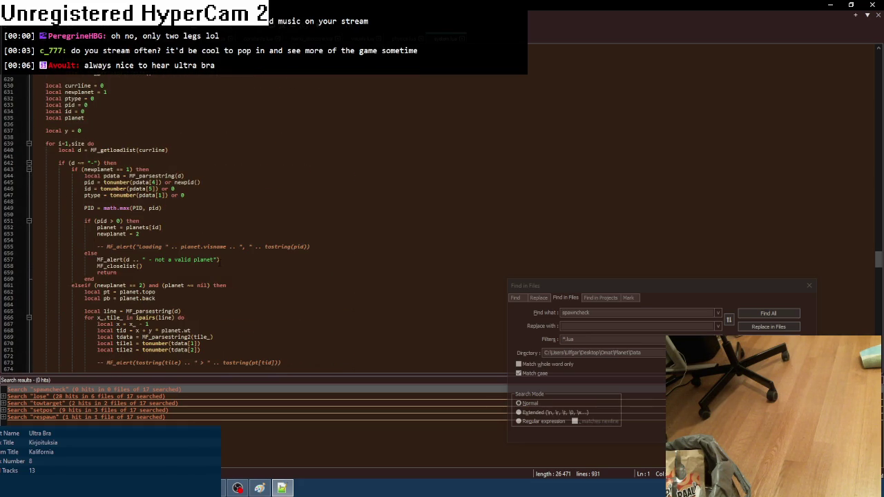
scroll(220, 261, up, 8)
- Scroll back down the planet-loading code, then switch to the 644-line prop script
scroll(219, 262, down, 5)
scroll(219, 262, down, 11)
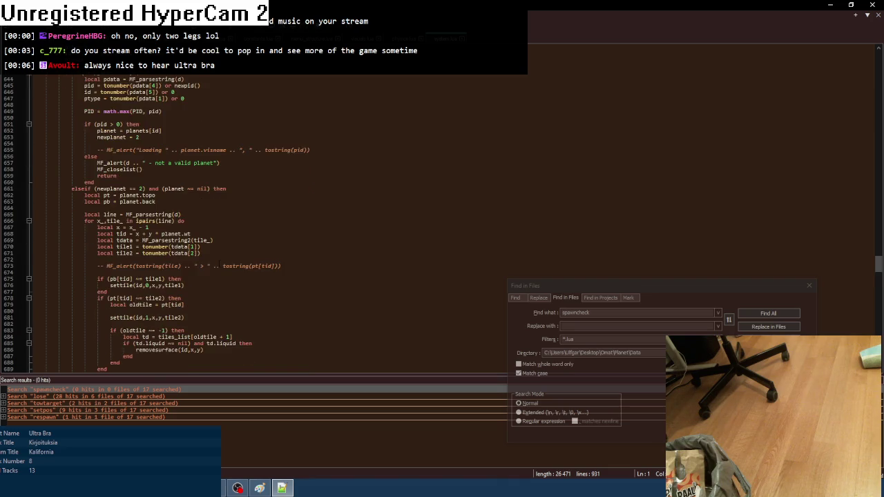
scroll(220, 263, down, 3)
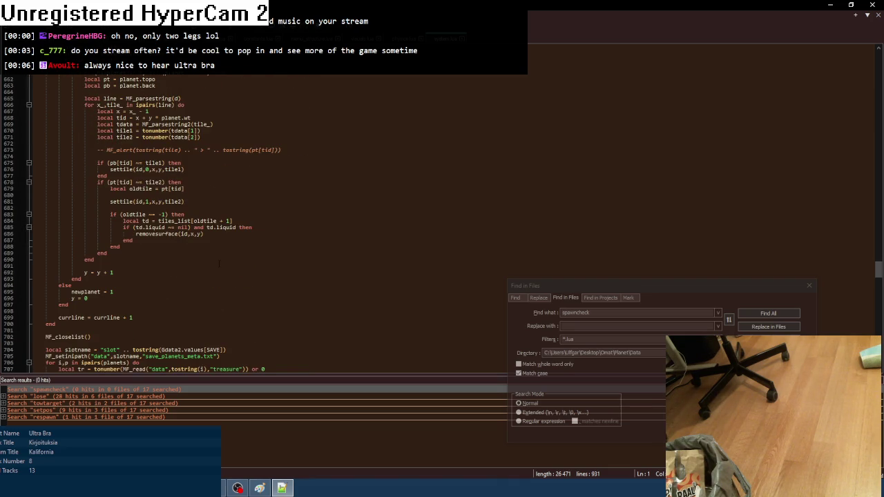
scroll(219, 262, down, 5)
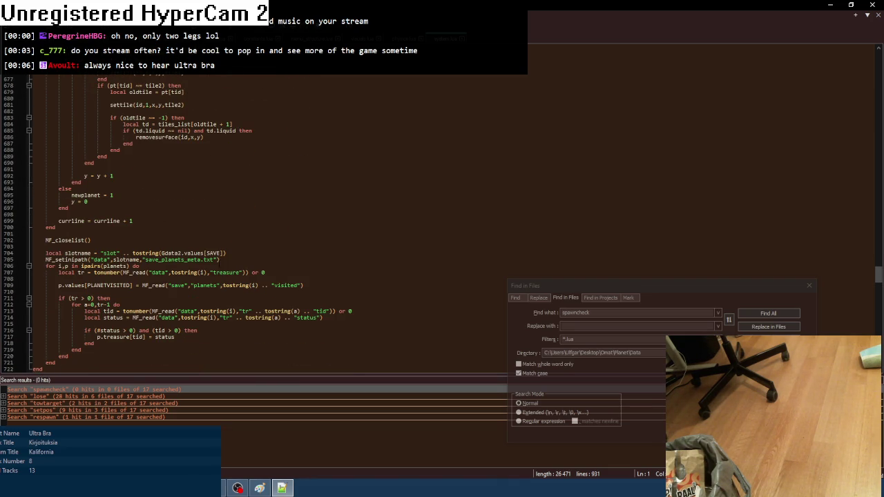
scroll(219, 262, up, 20)
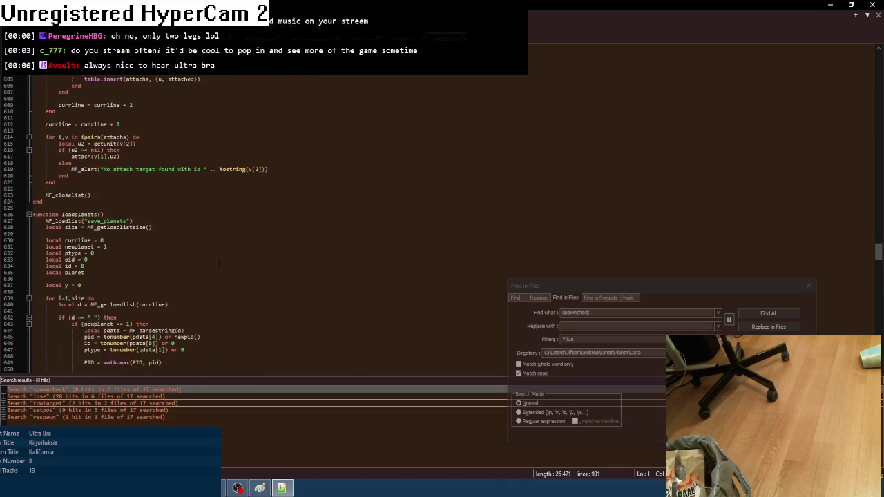
scroll(220, 262, up, 20)
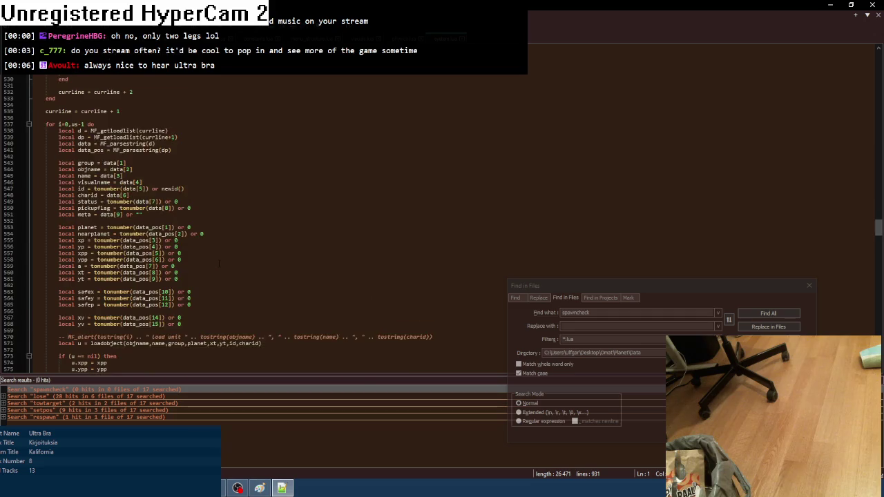
scroll(219, 263, up, 1)
scroll(220, 263, down, 10)
scroll(220, 262, down, 10)
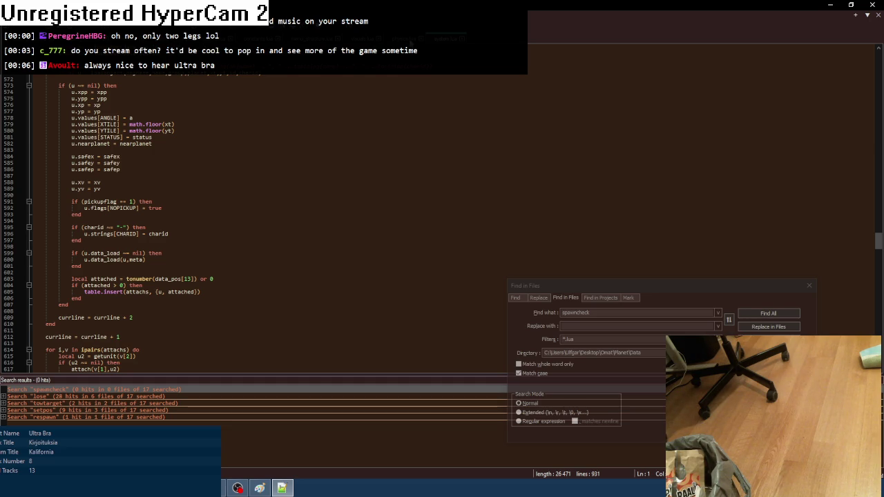
key(ctrl+Tab)
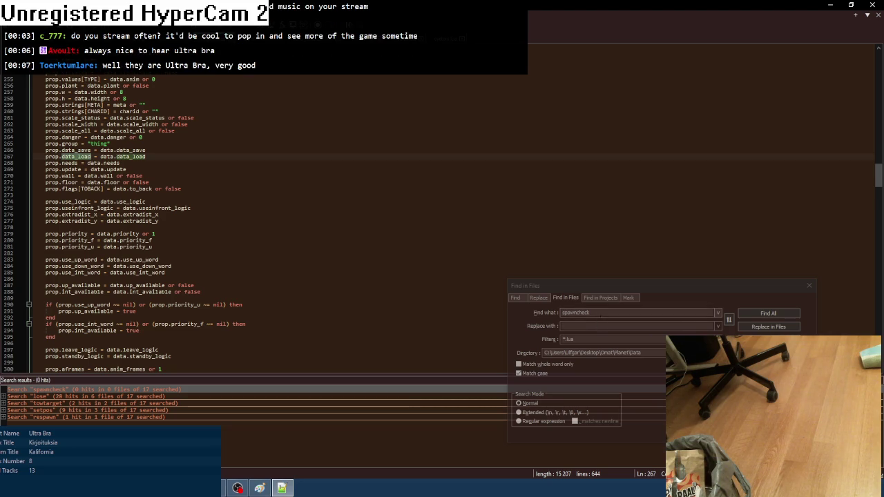
- Search all open Lua files for data_load with Find All, listing 21 hits
click(718, 324)
text(data_load)
click(754, 311)
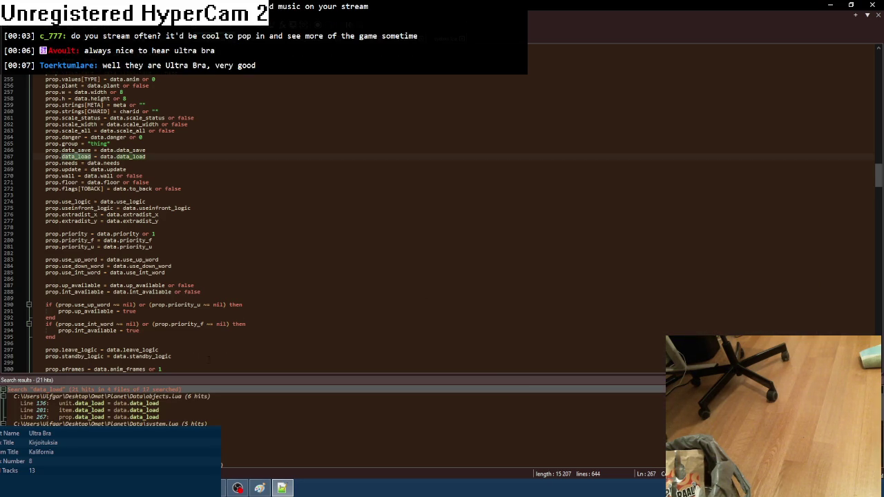
scroll(230, 425, down, 2)
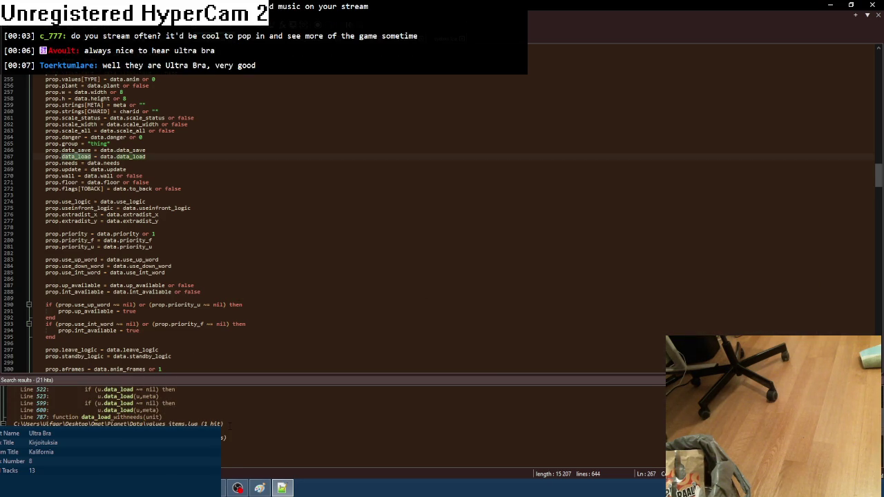
scroll(228, 425, down, 2)
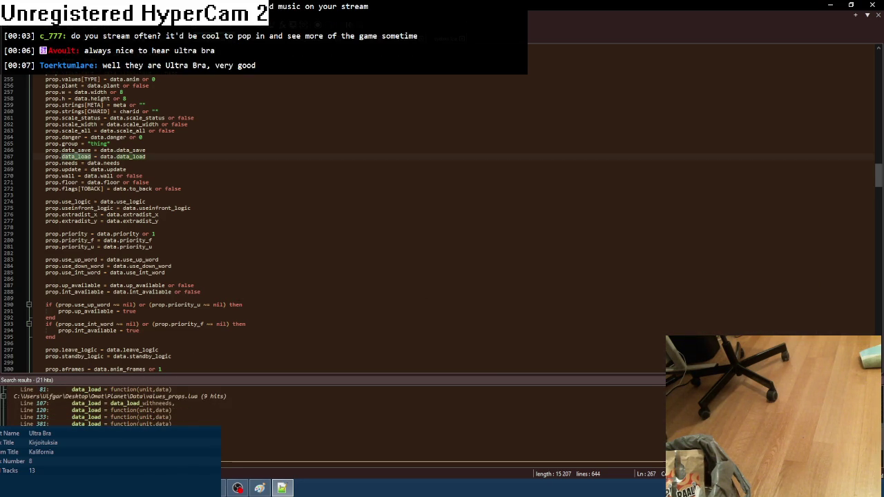
- Inspect the data_load hits at lines 107, 381 and values_items.lua line 81, then bring up the to-do sketch
double_click(103, 403)
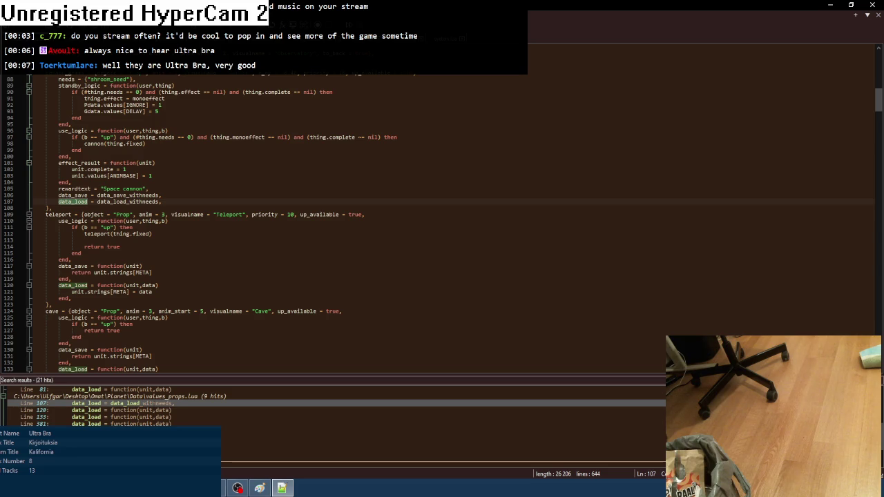
scroll(197, 280, up, 2)
double_click(104, 424)
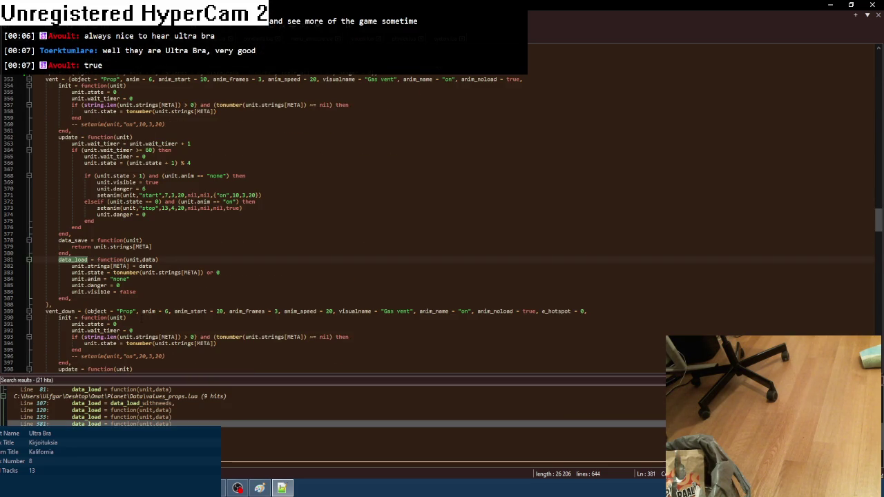
scroll(331, 407, up, 1)
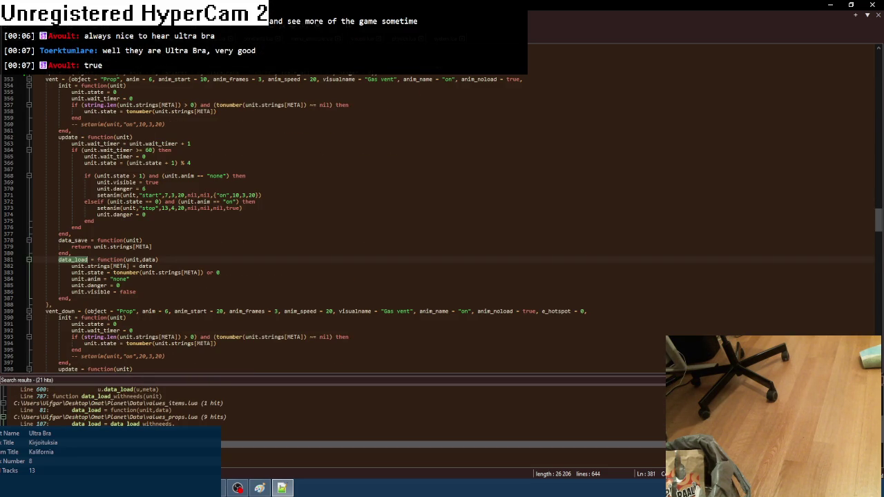
double_click(103, 410)
scroll(331, 221, up, 8)
scroll(332, 221, down, 4)
scroll(442, 221, down, 1)
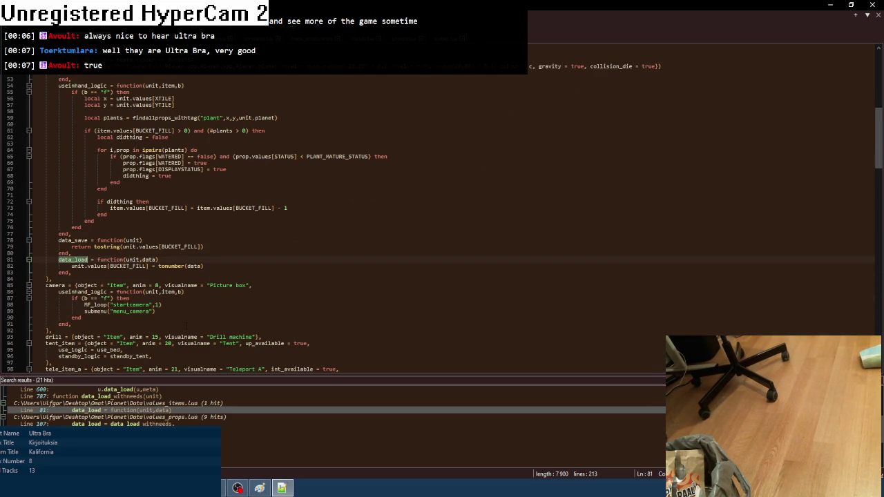
click(260, 488)
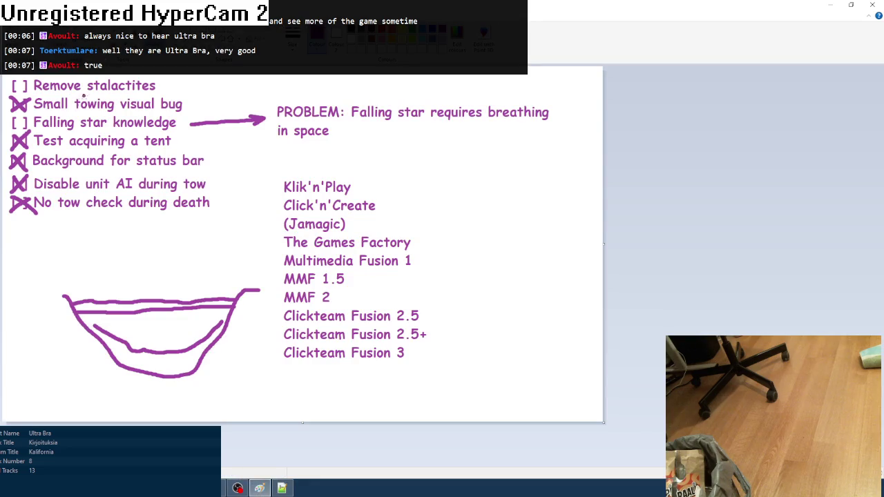
- Cross off Remove stalactites in the sketch and open the Do comment's text in Fusion
mouse_move(8, 92)
mouse_down()
mouse_move(26, 77)
mouse_move(28, 95)
mouse_up()
key(alt+Tab)
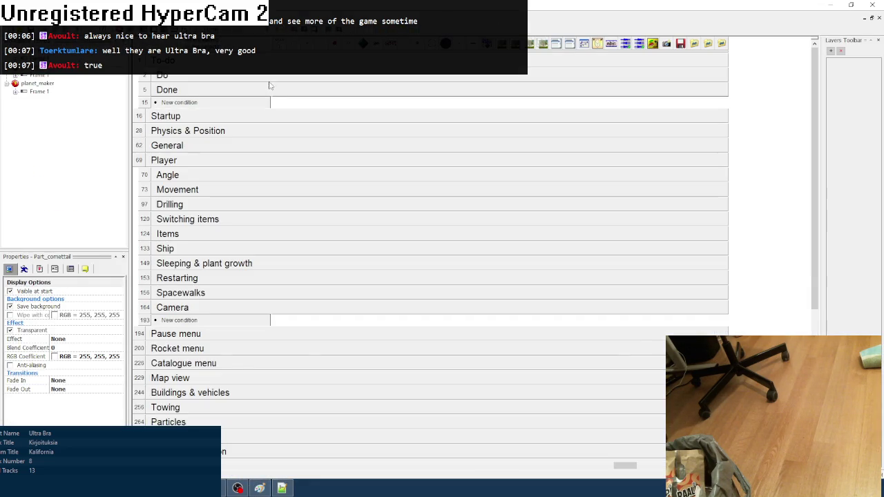
click(224, 78)
right_click(262, 197)
click(282, 200)
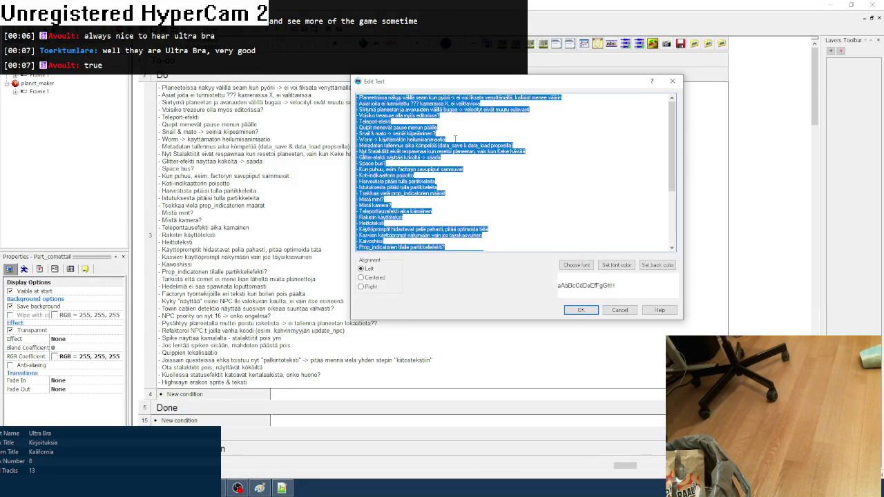
- Mark the stalactite respawn task X, group it with the other stalactite task, cut both, and apply
click(533, 151)
text(X)
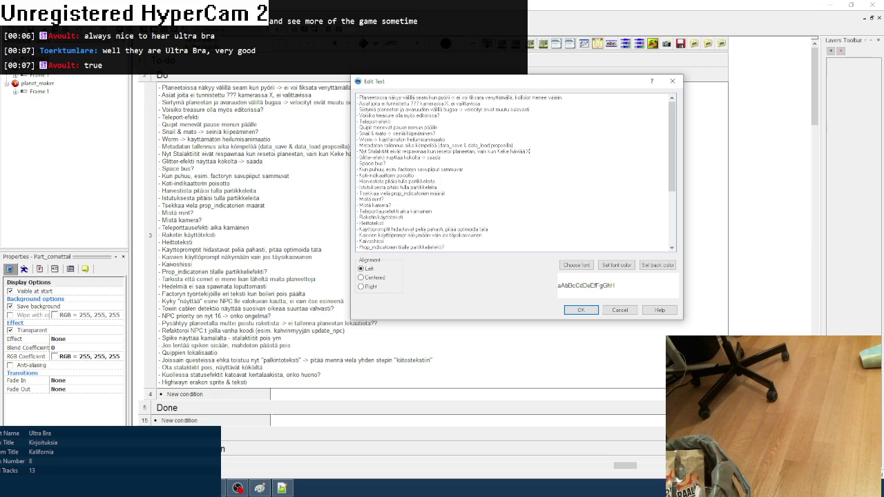
drag(540, 152, 331, 154)
key(ctrl+c)
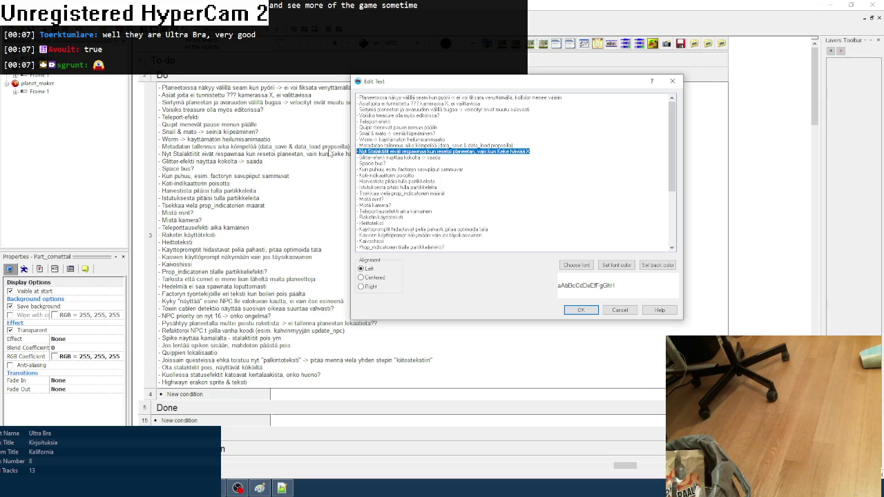
key(BackSpace)
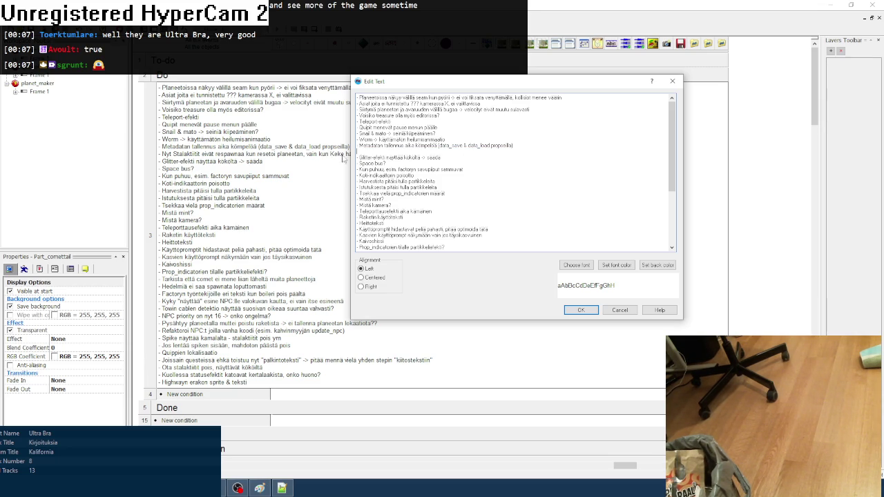
key(BackSpace)
scroll(407, 163, down, 5)
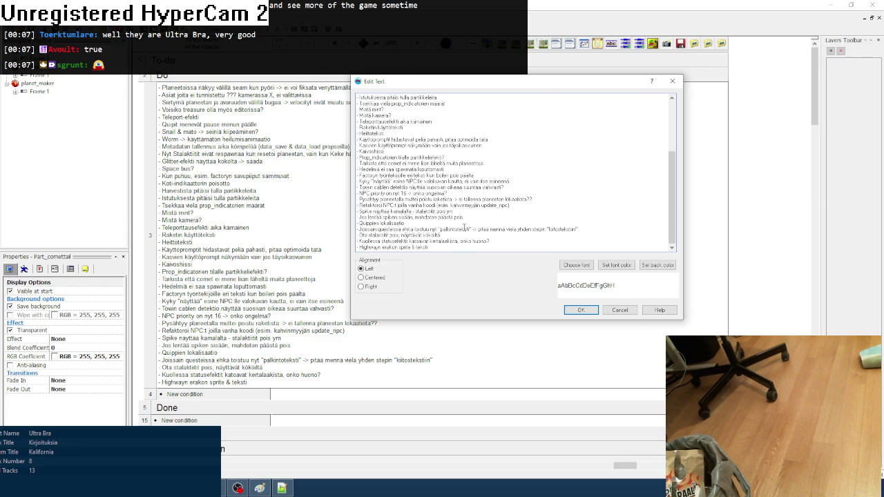
key(ctrl+v)
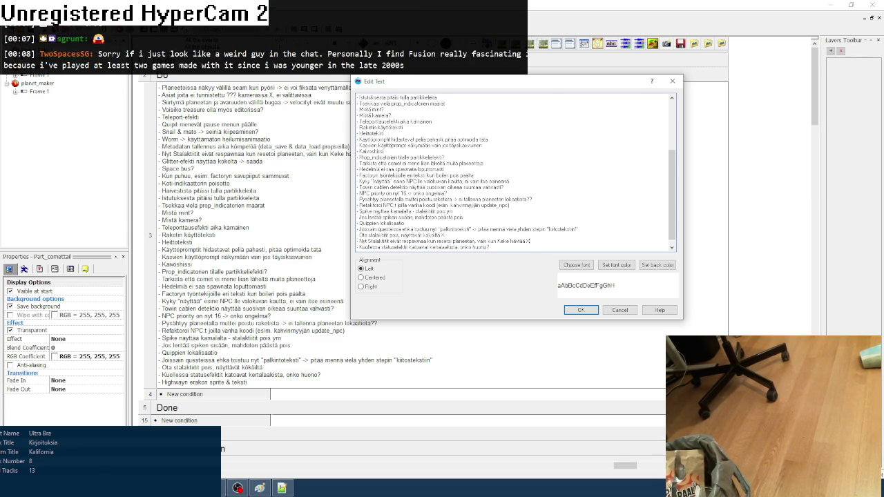
drag(358, 234, 530, 242)
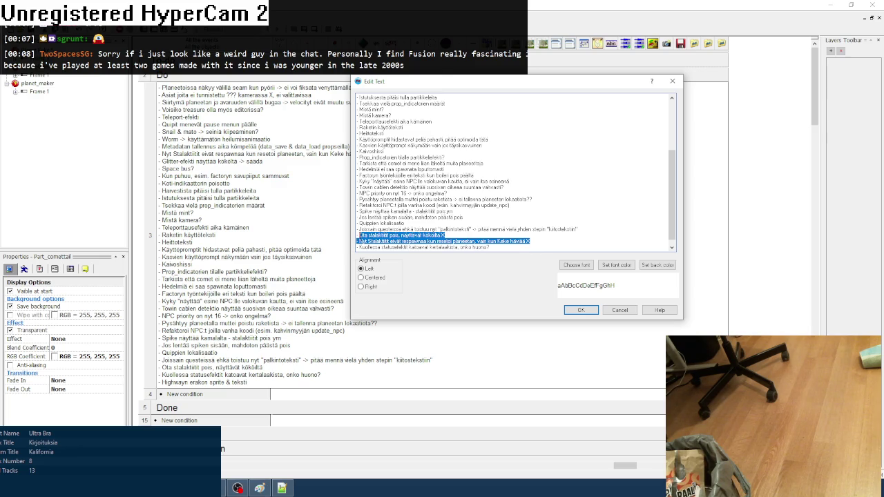
key(Delete)
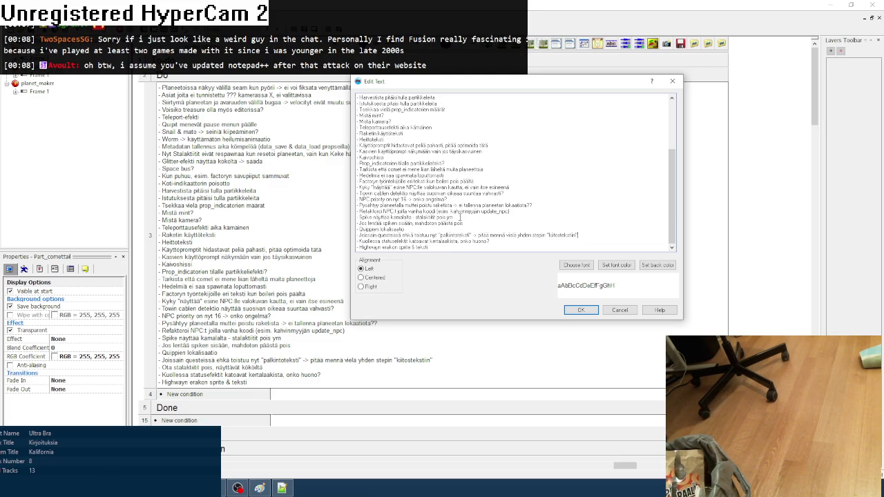
click(580, 309)
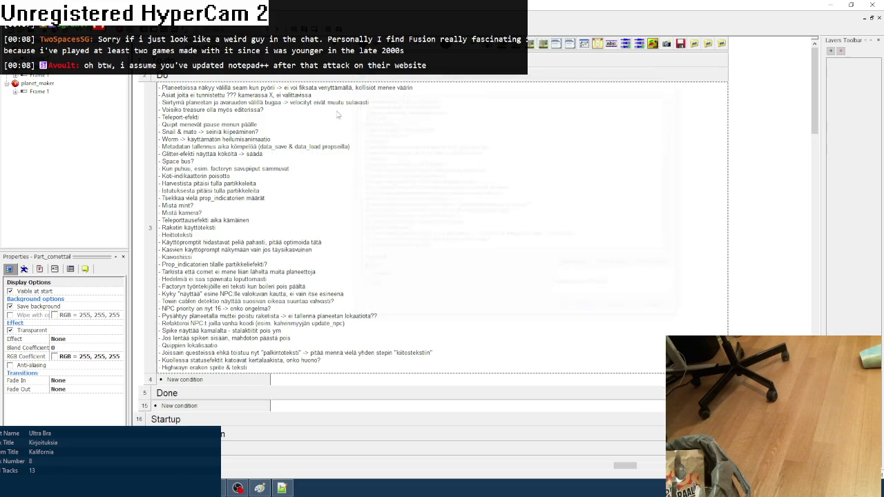
- Paste the two X-marked stalactite notes at the end of the row 13 comment and confirm
scroll(261, 81, down, 5)
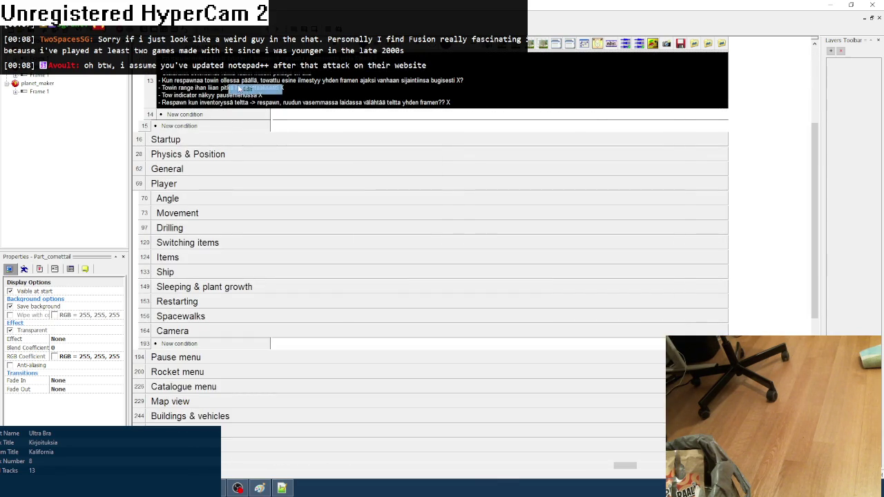
double_click(228, 87)
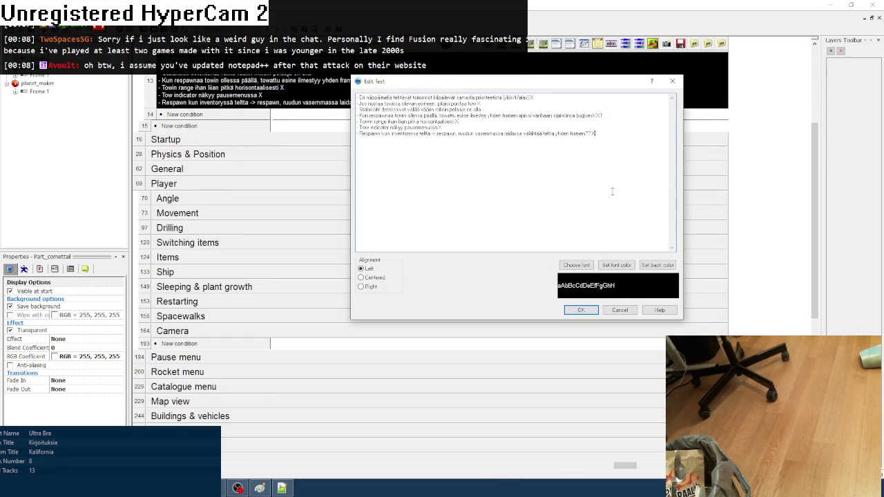
key(ctrl+v)
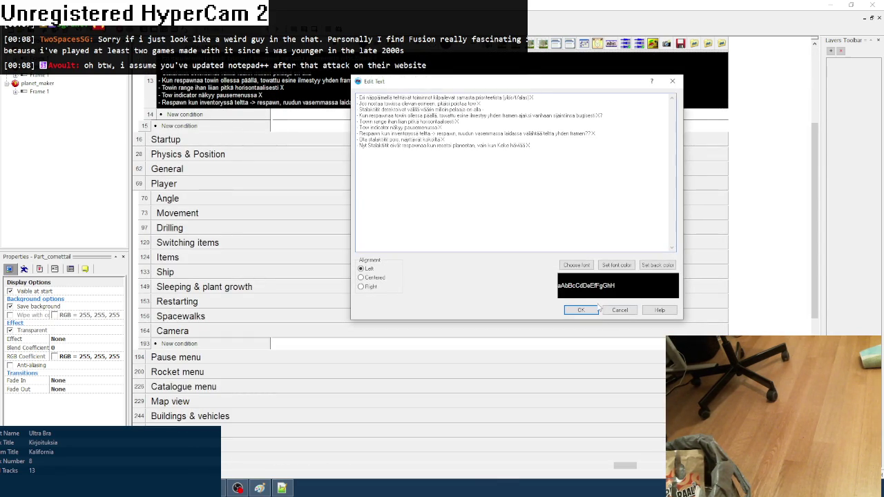
click(578, 311)
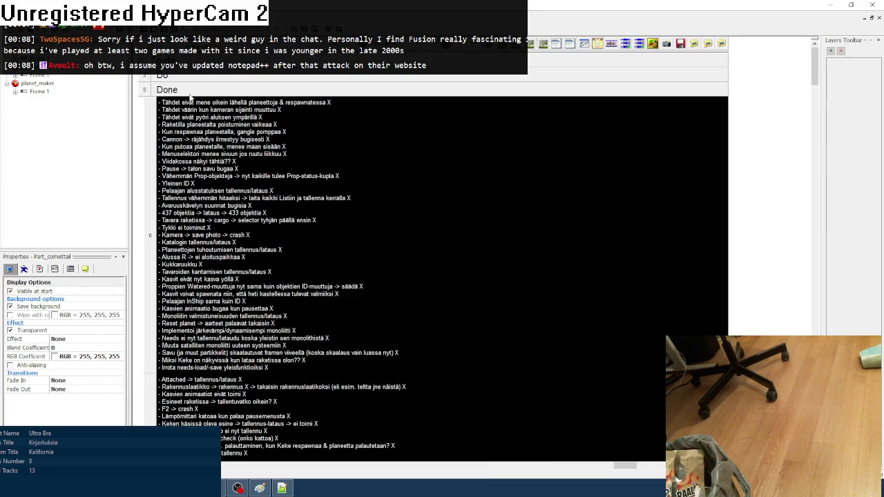
scroll(190, 96, down, 1)
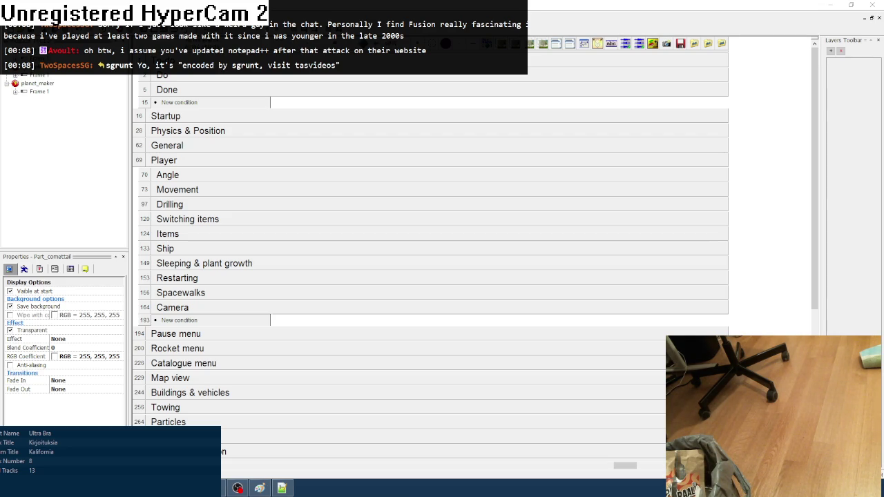
key(alt+Tab)
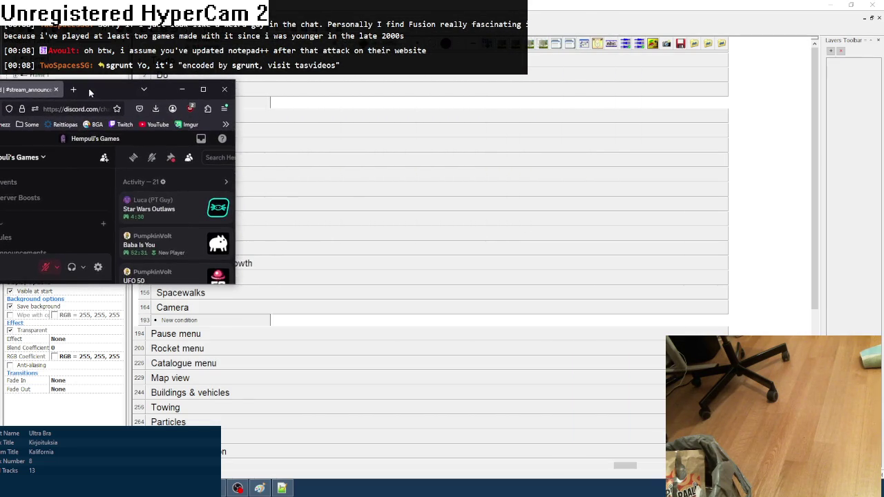
mouse_move(238, 285)
mouse_down()
mouse_move(300, 310)
mouse_move(808, 449)
mouse_up()
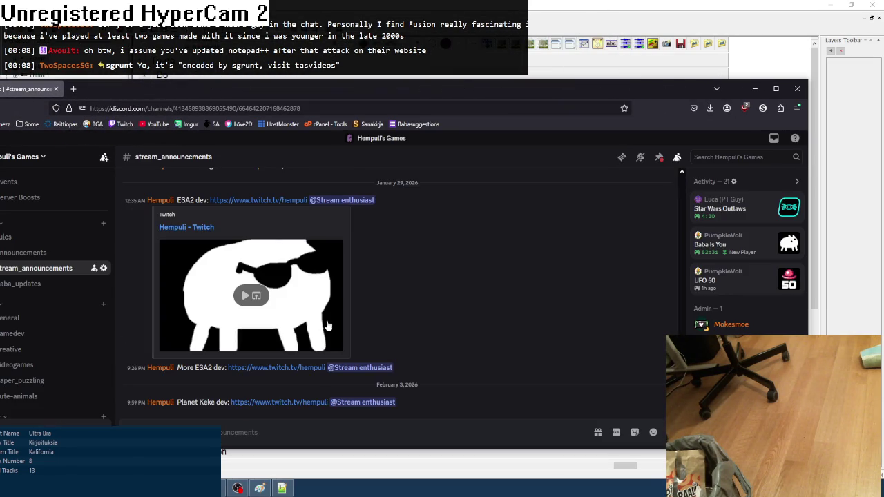
drag(153, 91, 174, 90)
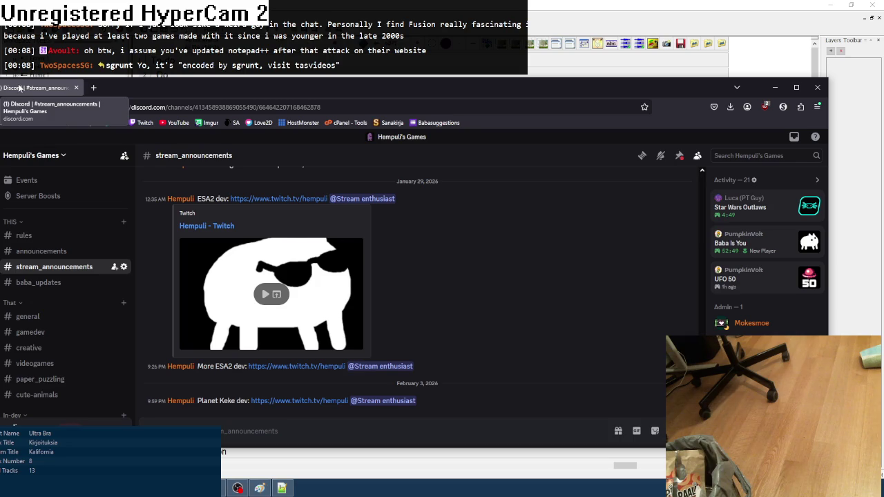
key(alt+Tab)
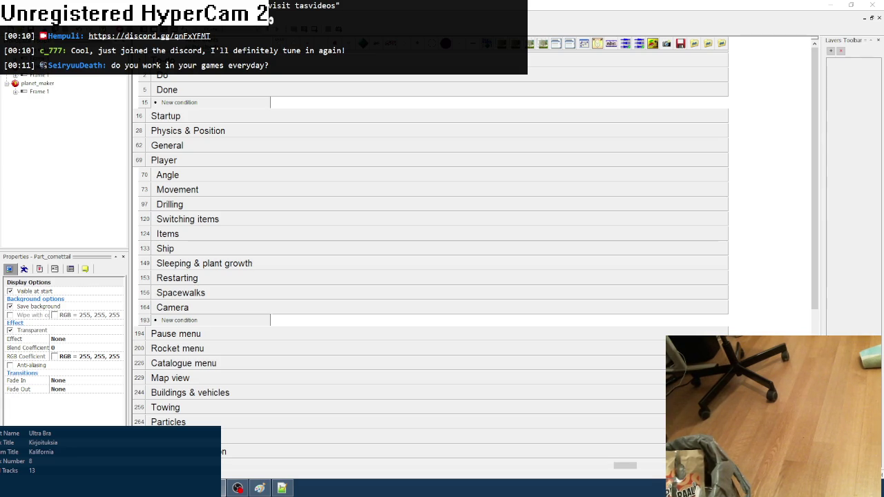
- Navigate File Explorer to This PC > OS (D:) > Games > Eternal Daughter
key(alt+Tab)
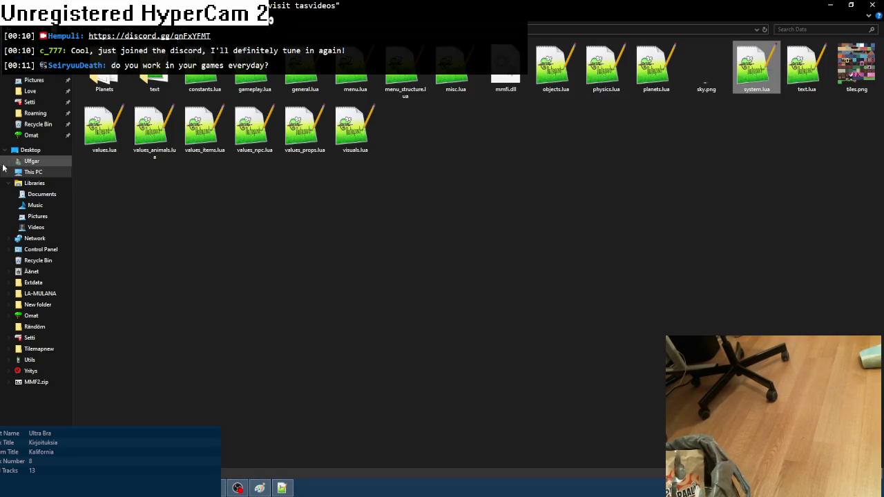
click(47, 174)
double_click(205, 134)
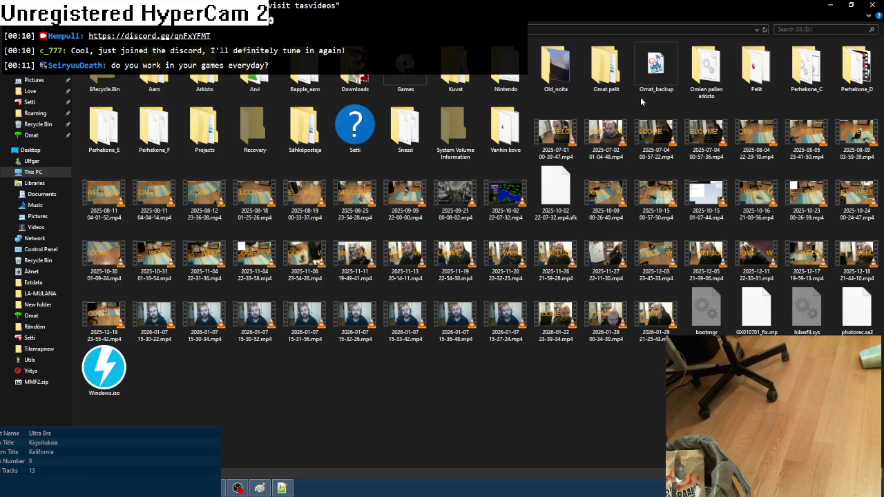
double_click(428, 77)
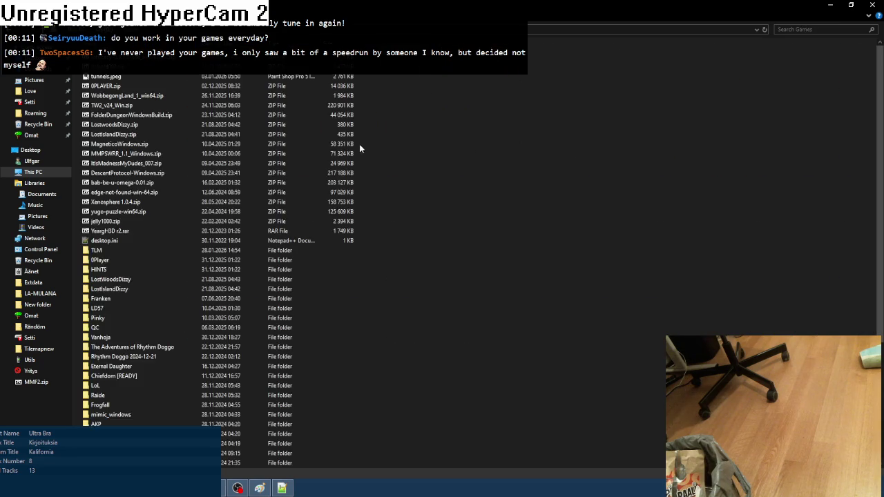
scroll(184, 304, down, 5)
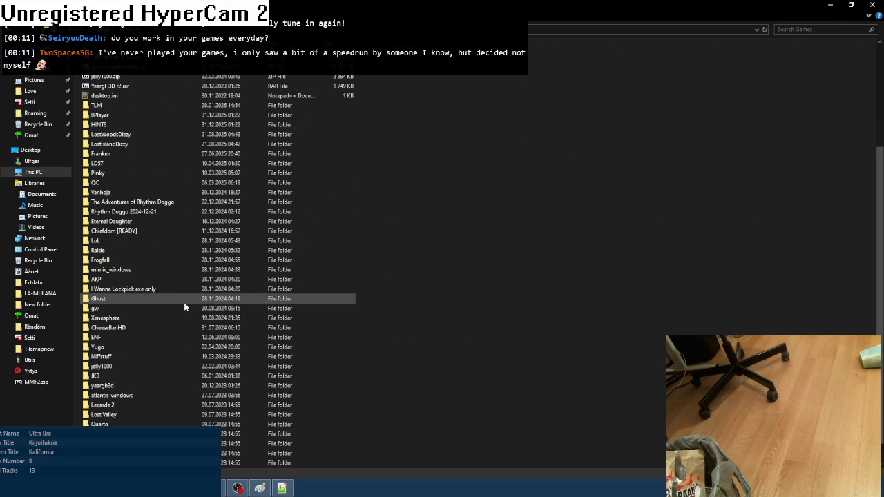
double_click(108, 221)
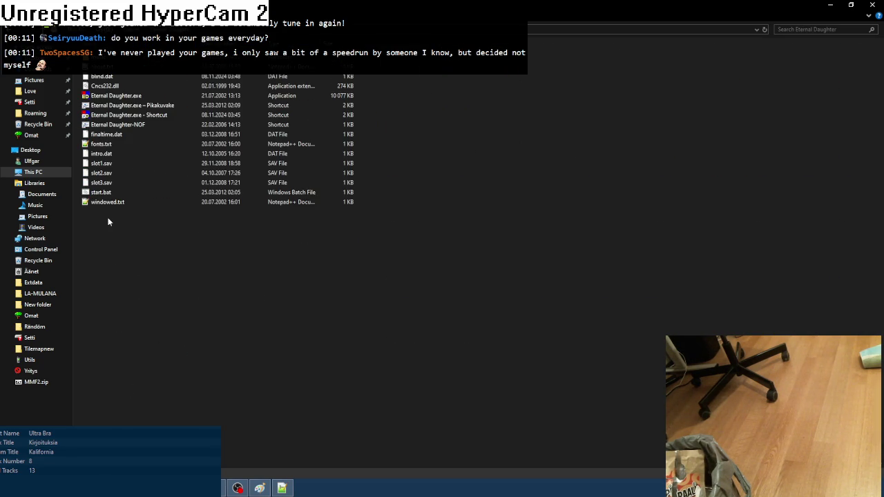
- Check the Eternal Daughter shortcut's Properties, cancel, and launch the game from it
right_click(116, 118)
click(143, 310)
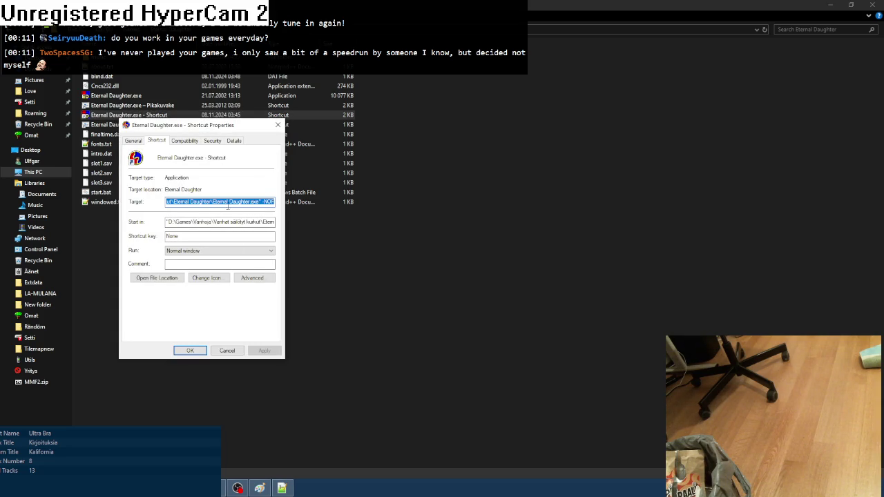
click(228, 351)
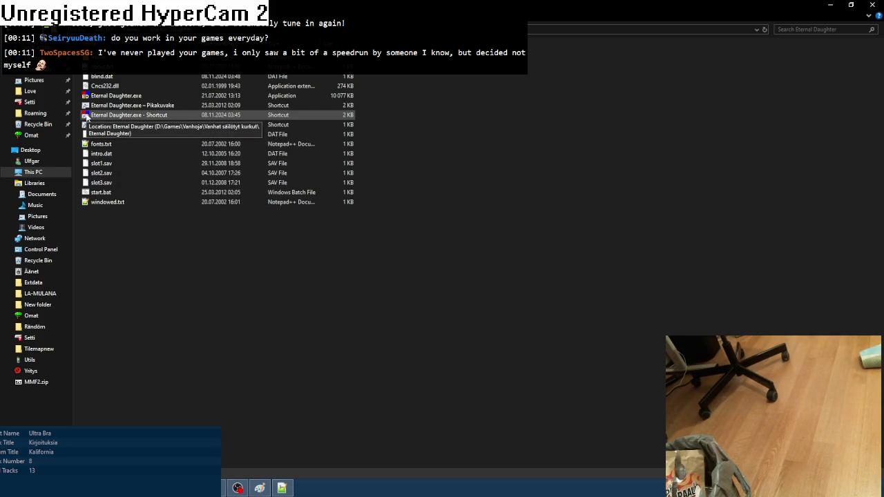
double_click(86, 115)
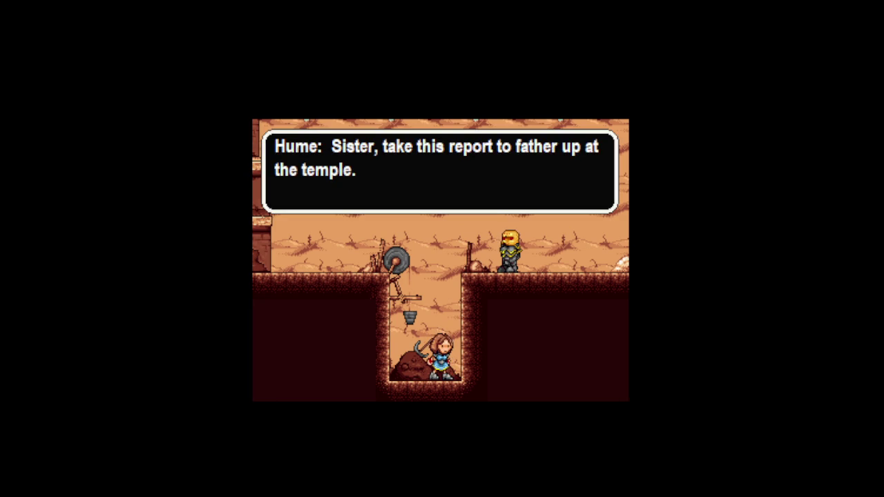
- Press Enter on the title screen to reach the Load Game slots
key(Return)
key(Return)
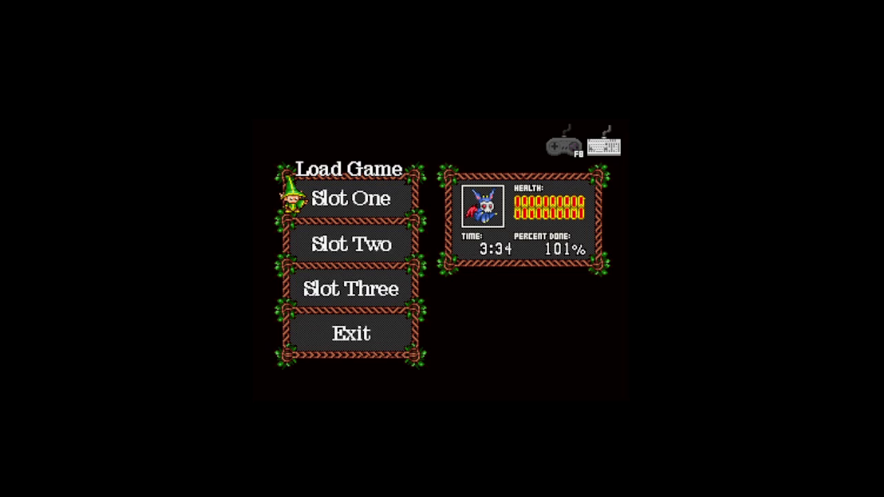
- Select and load the Slot Two save
key(Down)
key(Down)
key(Up)
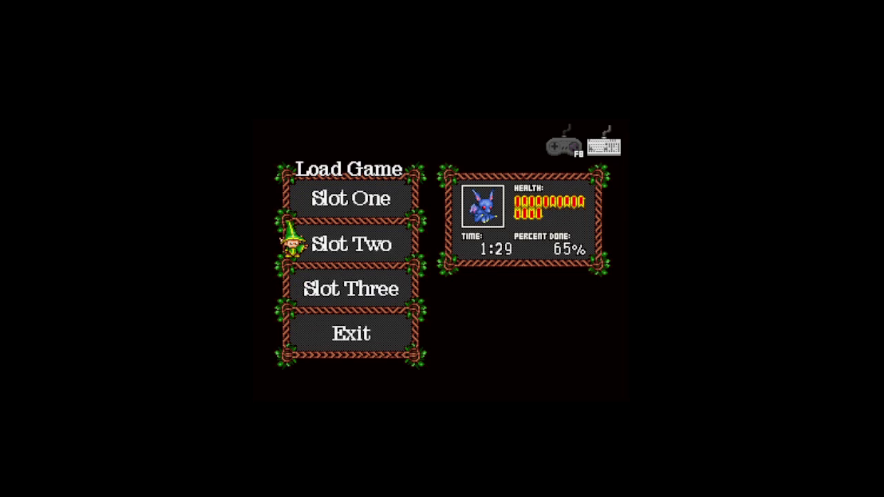
key(Return)
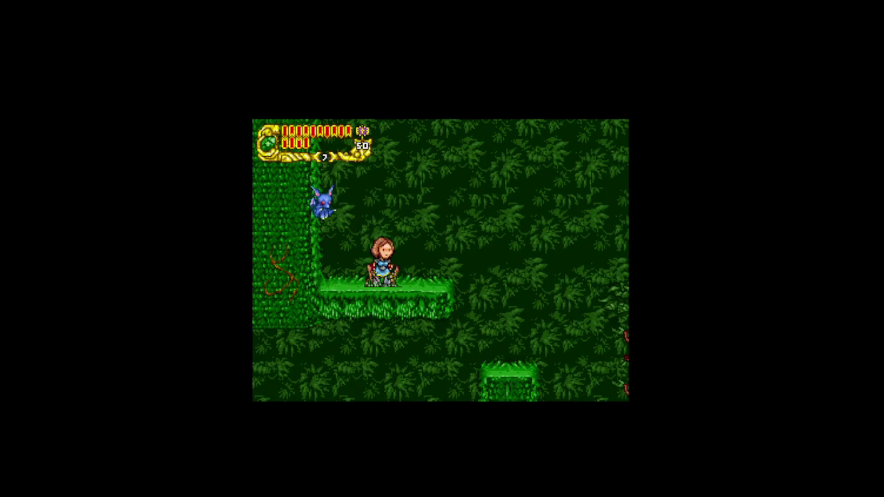
- Run and jump through the jungle, destroying a frog and a mushroom, into the next room
key(Right)
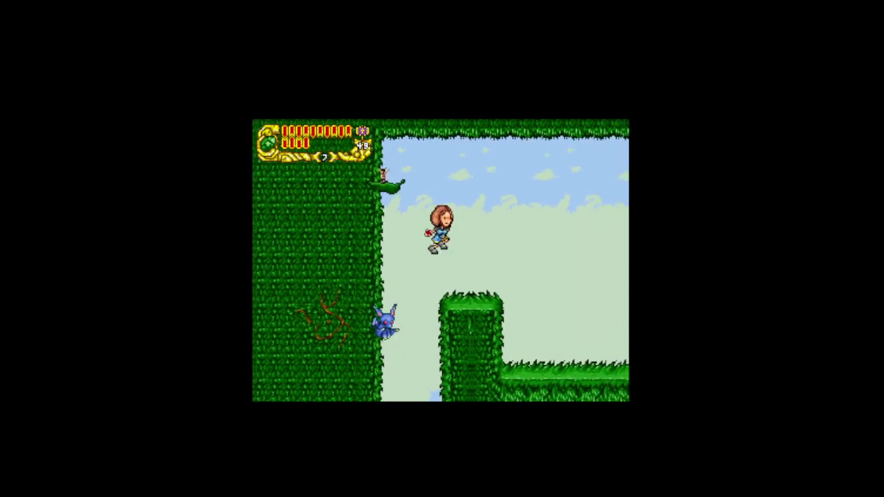
key(Left)
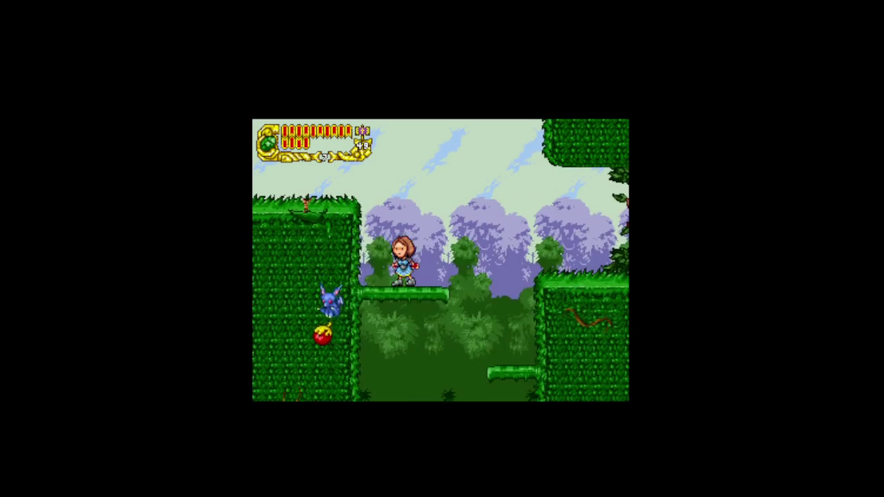
key(z)
key(Left)
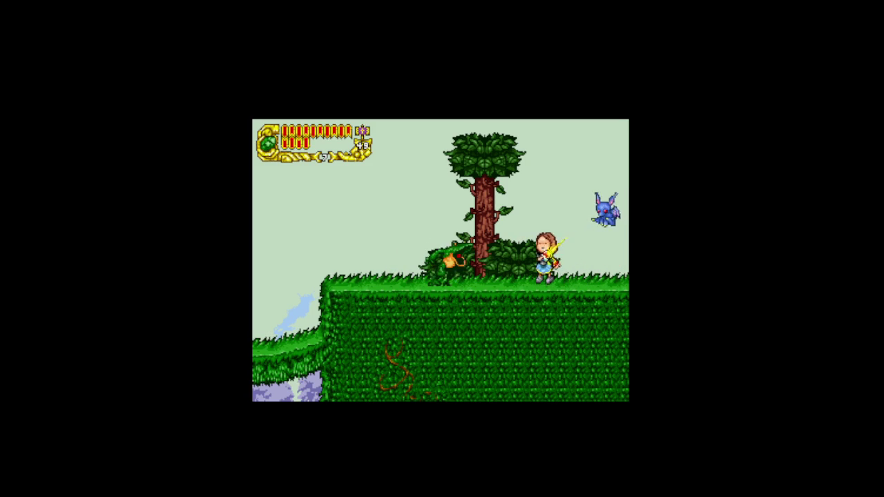
key(Left)
key(z)
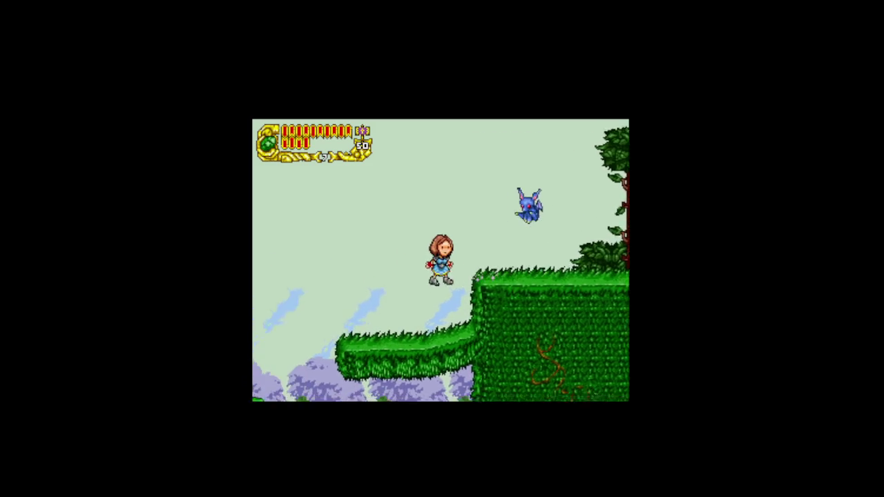
key(Left)
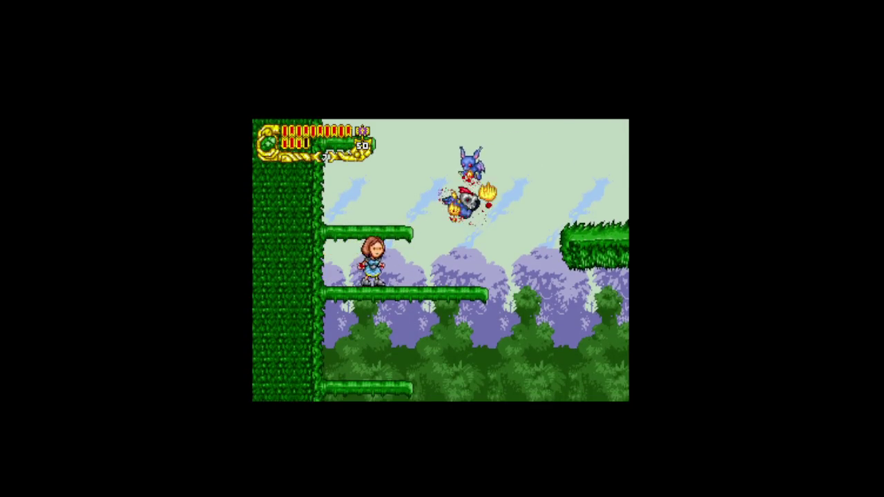
key(z)
key(Right)
key(Right)
key(x)
key(Right)
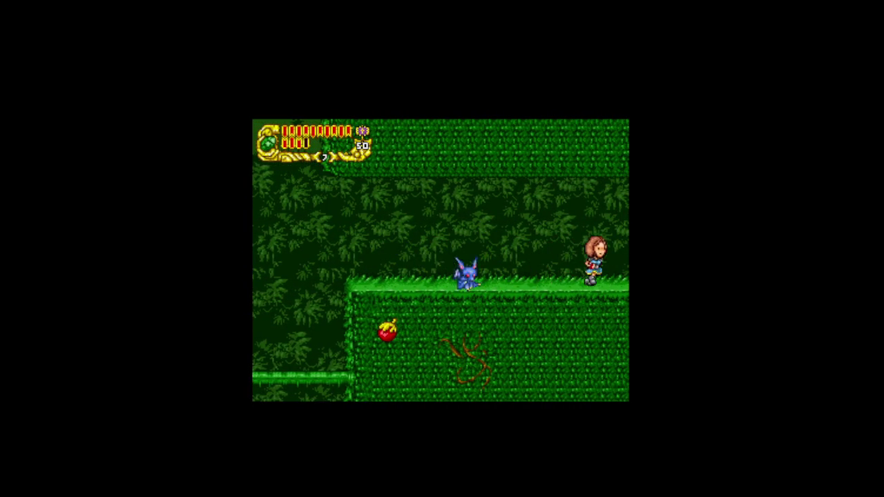
key(Right)
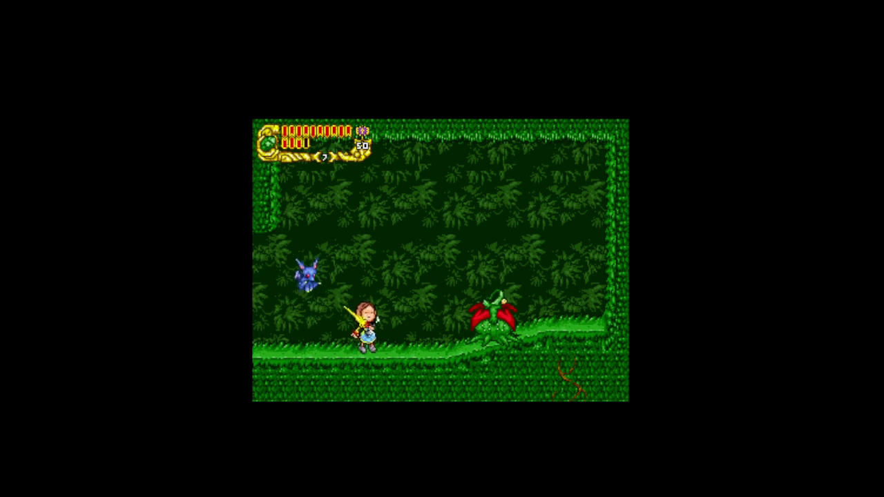